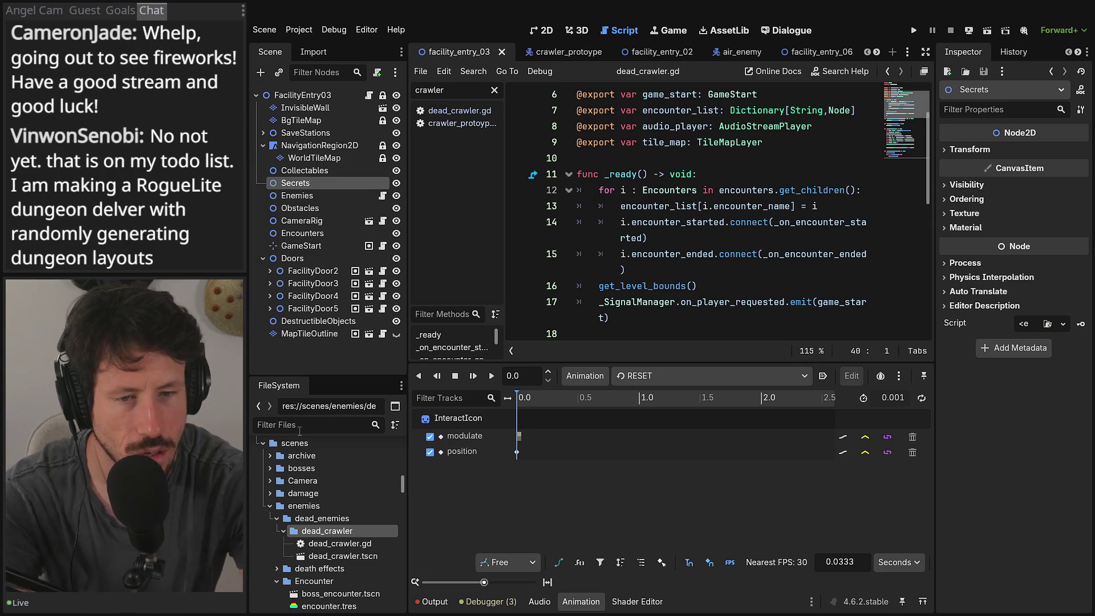
Step: Filter FileSystem for 'crawler', open crawler_protoype.tscn, and widen the script editor slightly
text(crawler)
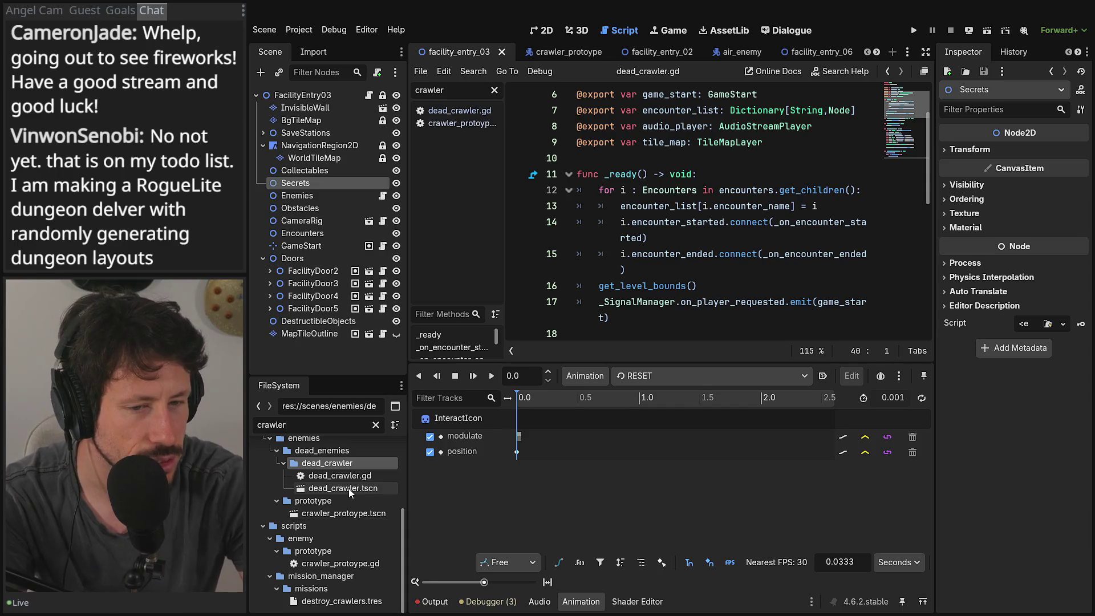
double_click(345, 511)
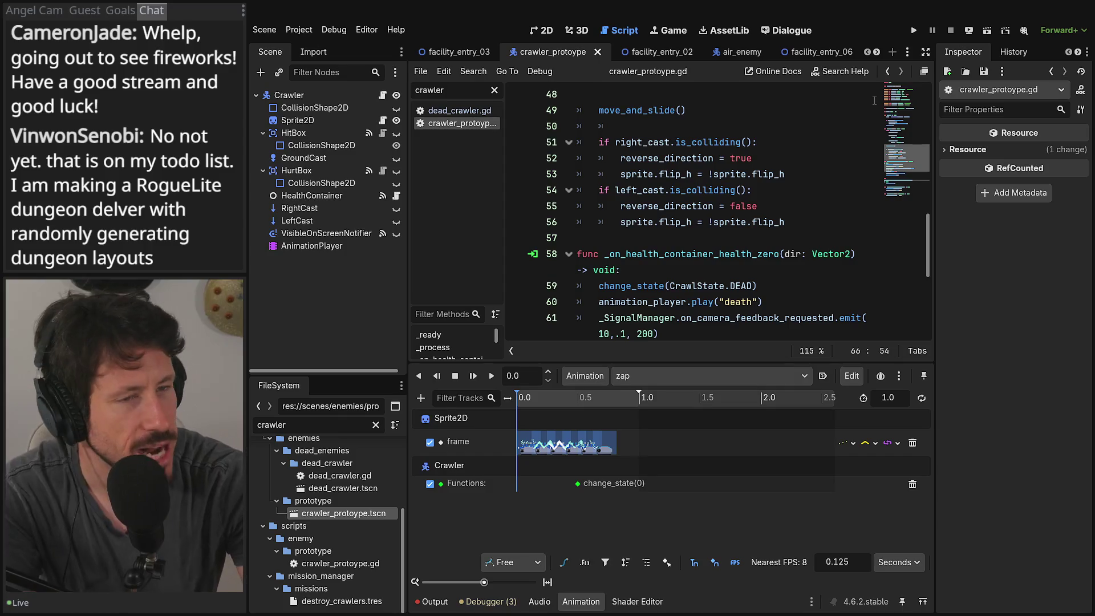
drag(935, 109, 943, 109)
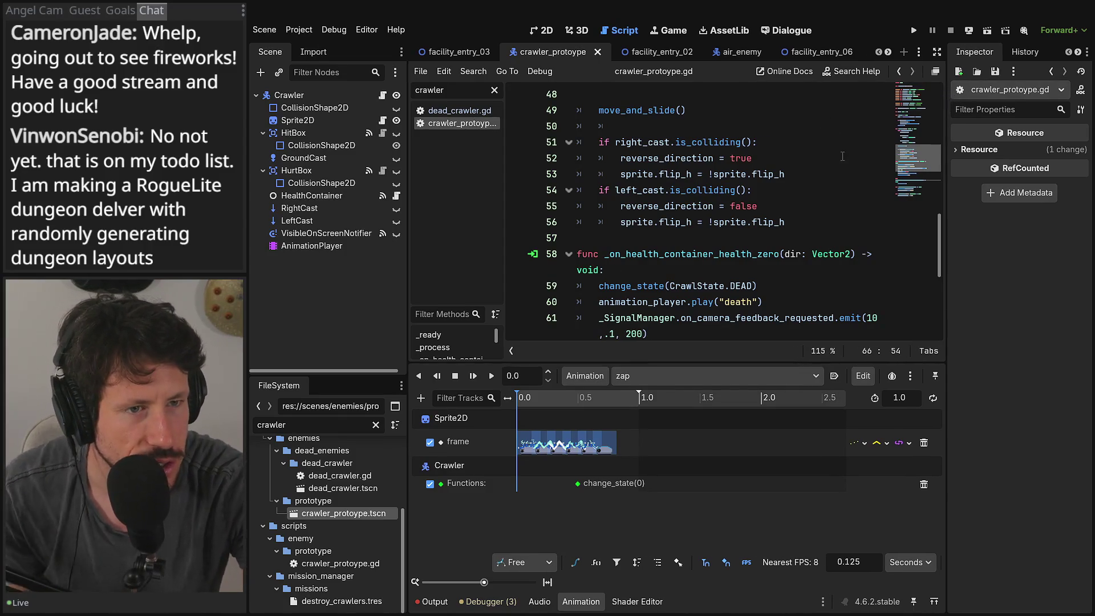
Step: Try the 'char' and 'charge' file filters, then clear the filter to list all files
double_click(306, 423)
text(char)
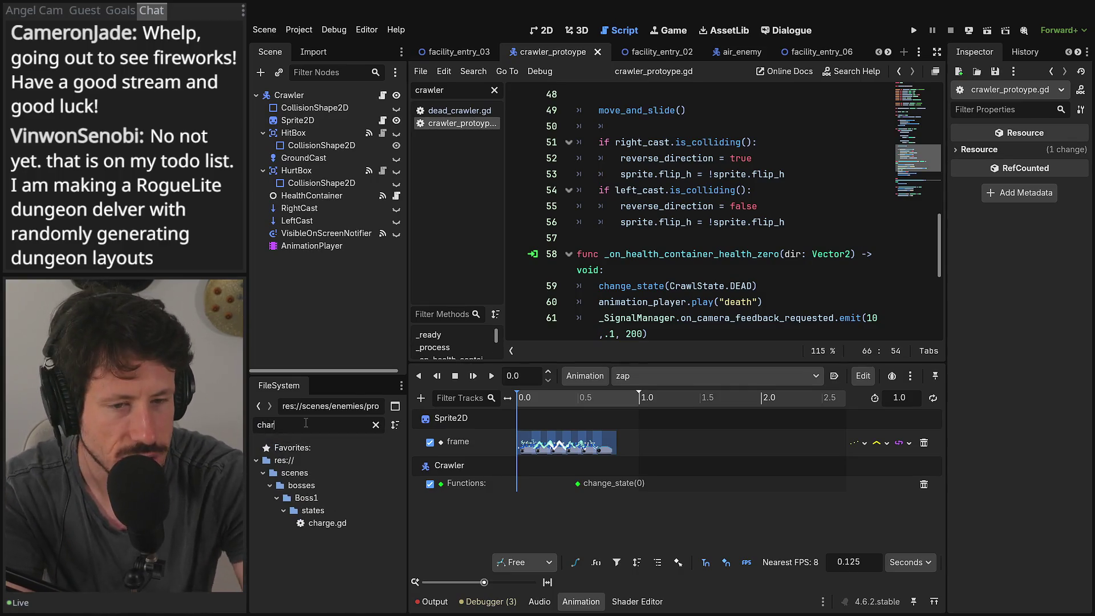
key(BackSpace)
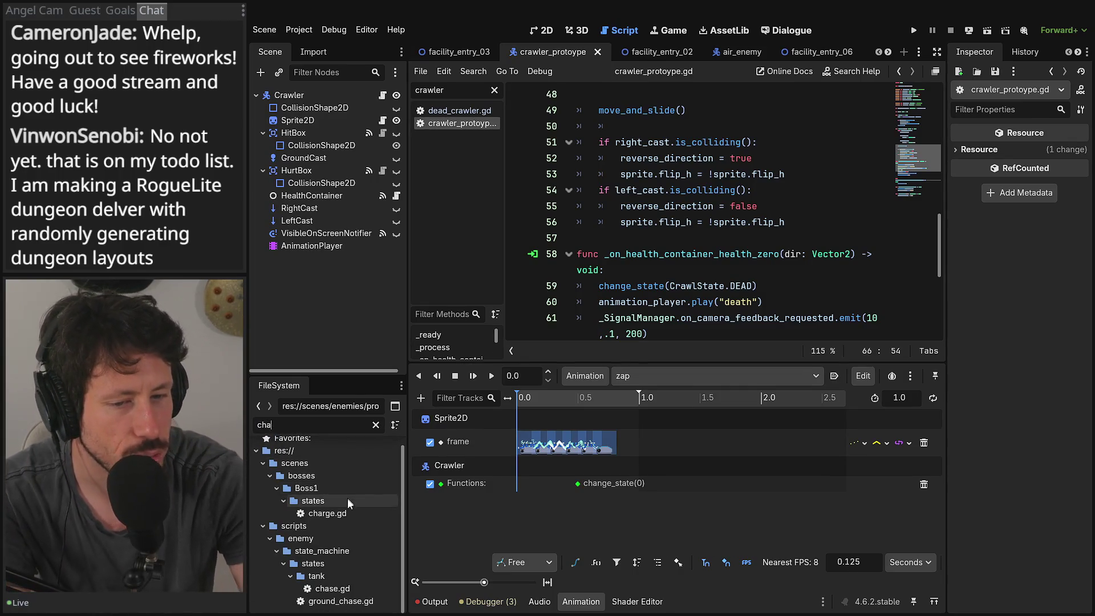
text(se)
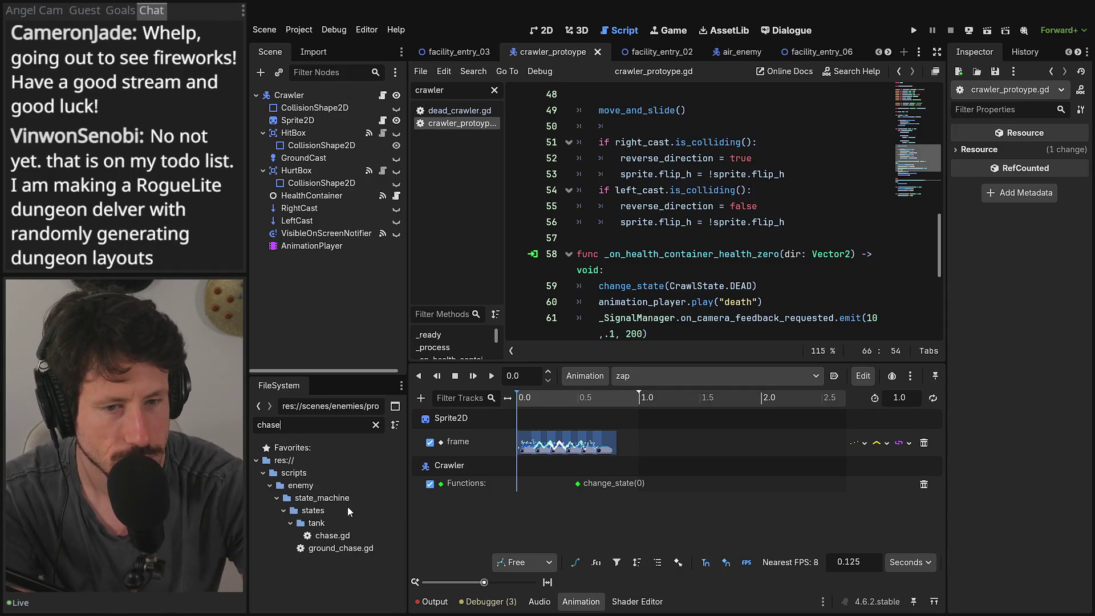
key(BackSpace)
key(BackSpace)
text(rge)
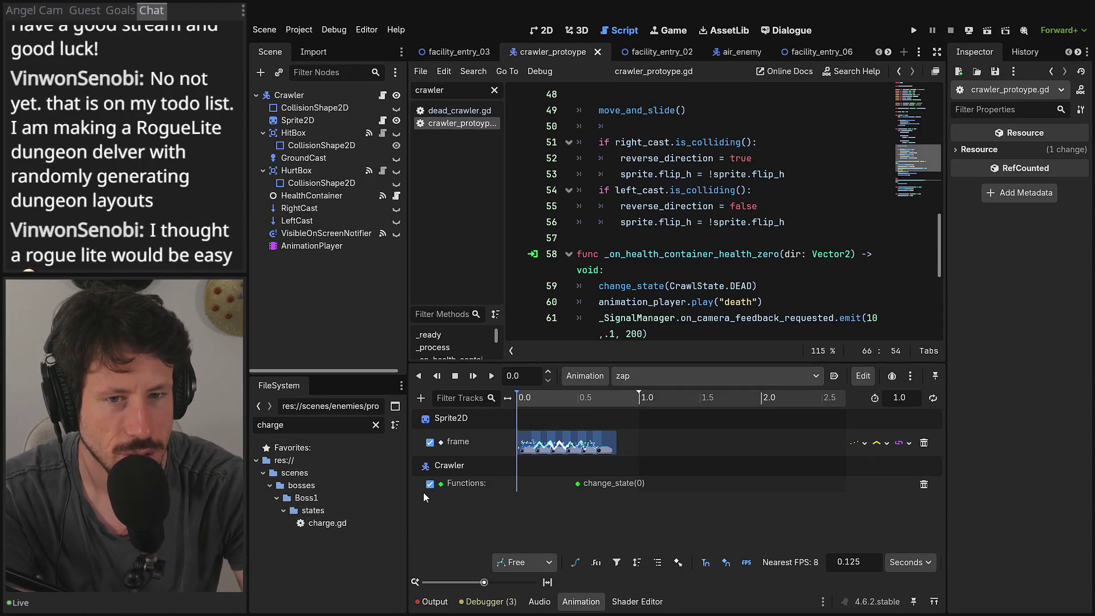
click(375, 425)
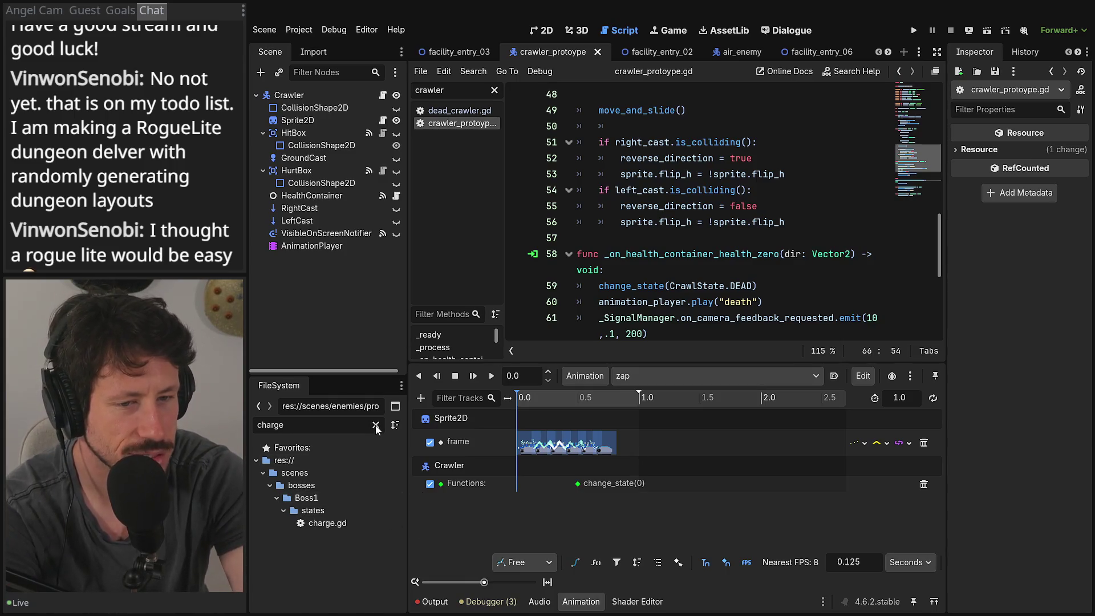
scroll(361, 561, down, 5)
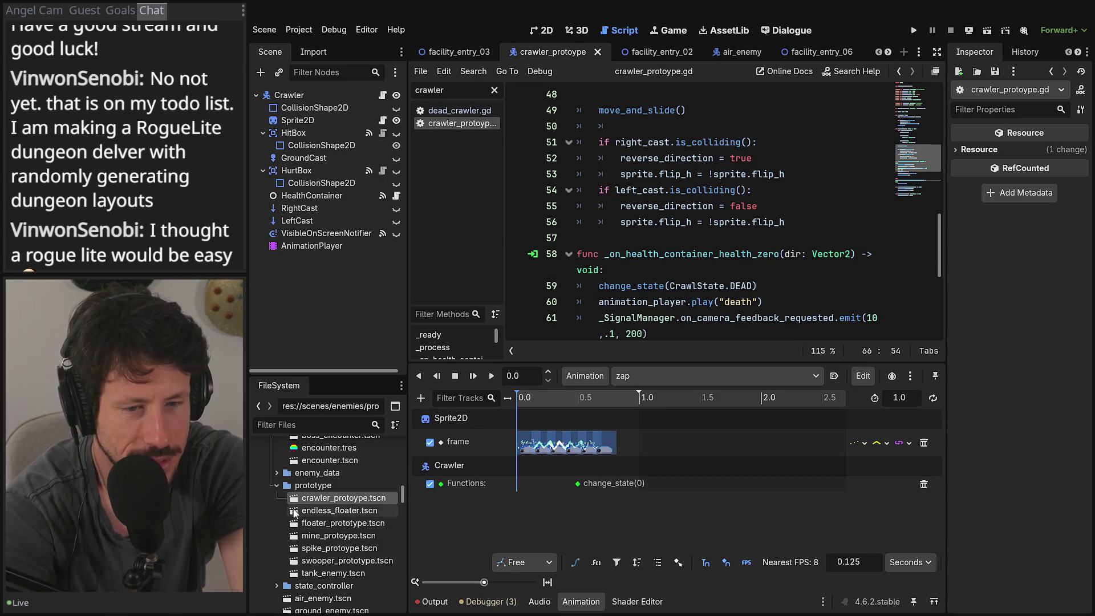
scroll(302, 567, down, 2)
Step: Open ground_enemy.tscn in the 2D view and zoom in on it
double_click(307, 570)
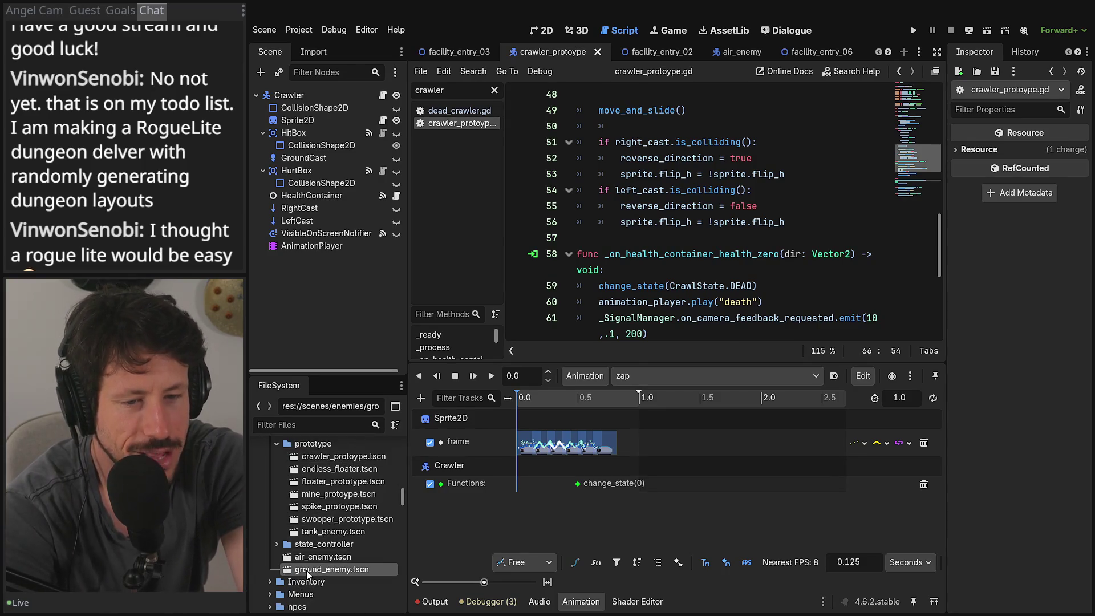
click(546, 30)
scroll(706, 290, up, 3)
scroll(708, 171, up, 3)
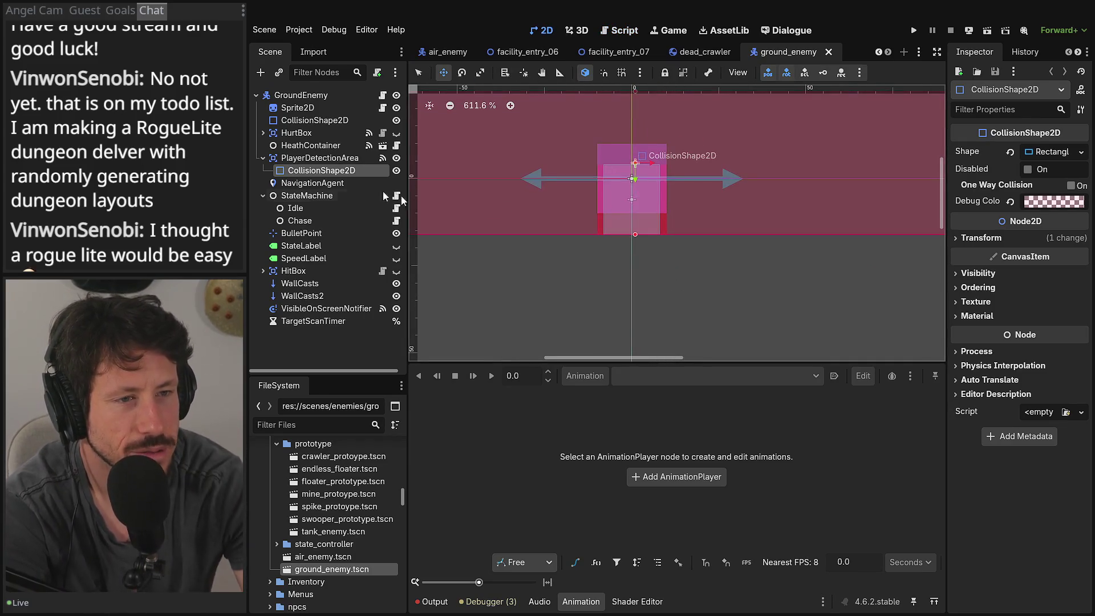
Step: Hide PlayerDetectionArea, CollisionShape2D, WallCasts, WallCasts2 and VisibleOnScreenNotifier in the viewport
click(396, 271)
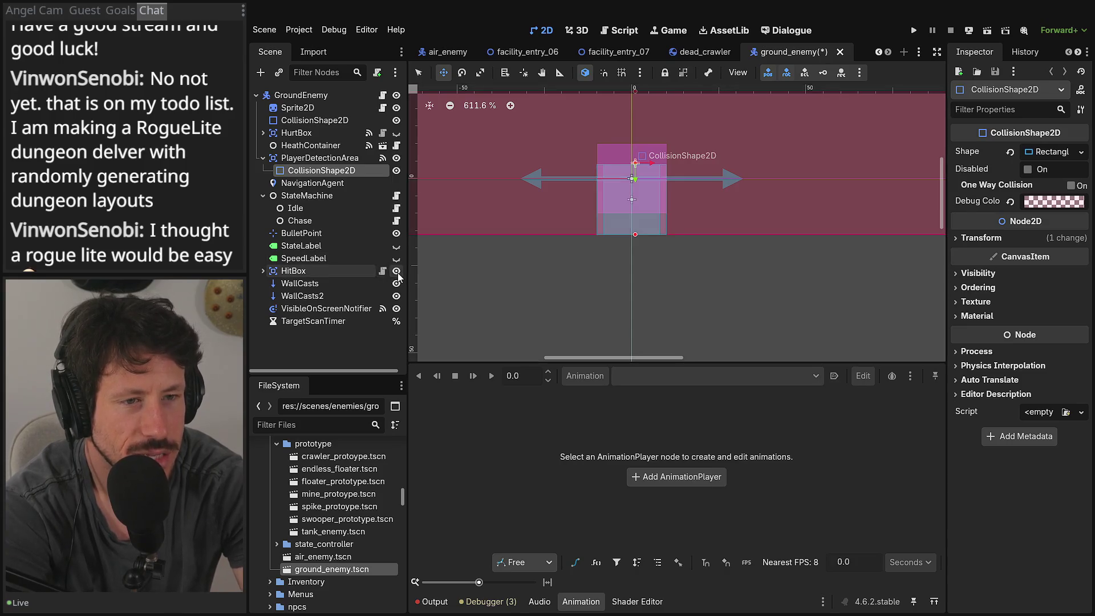
click(396, 271)
click(397, 158)
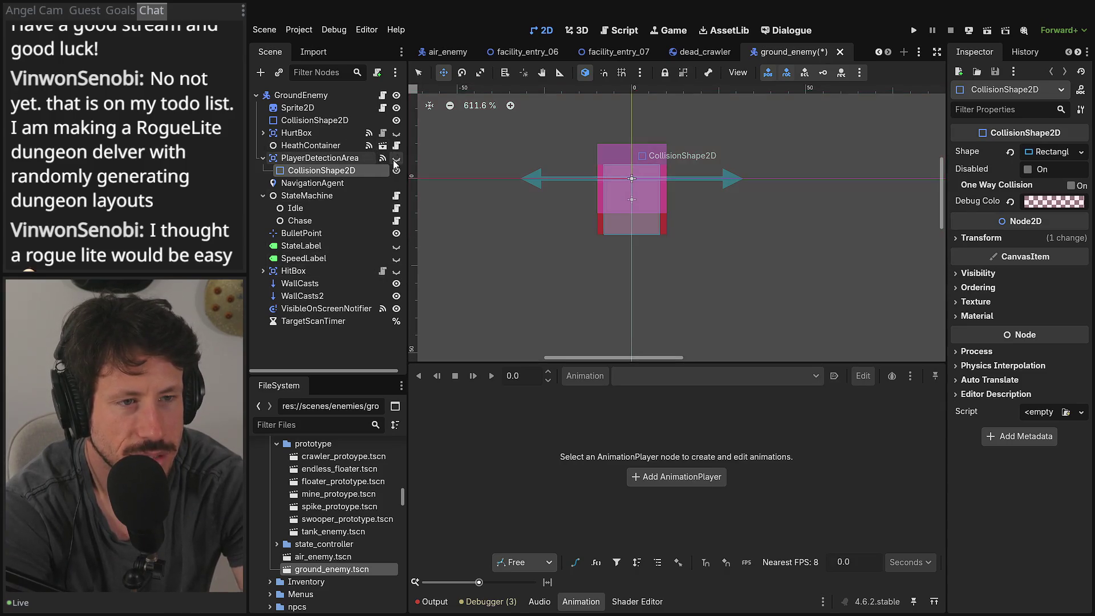
click(396, 120)
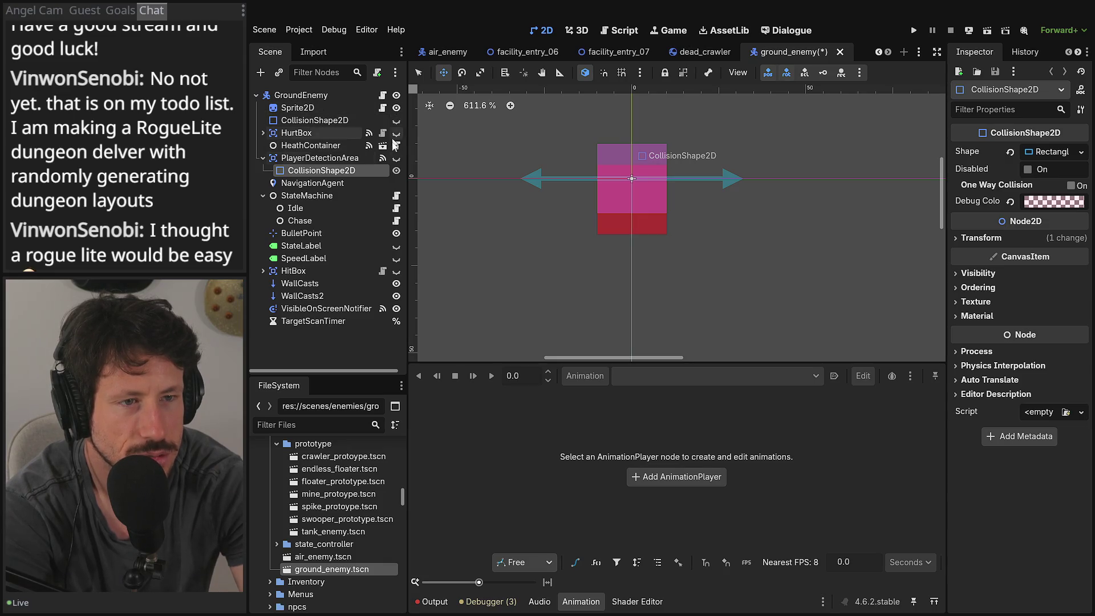
click(397, 283)
click(397, 295)
click(396, 308)
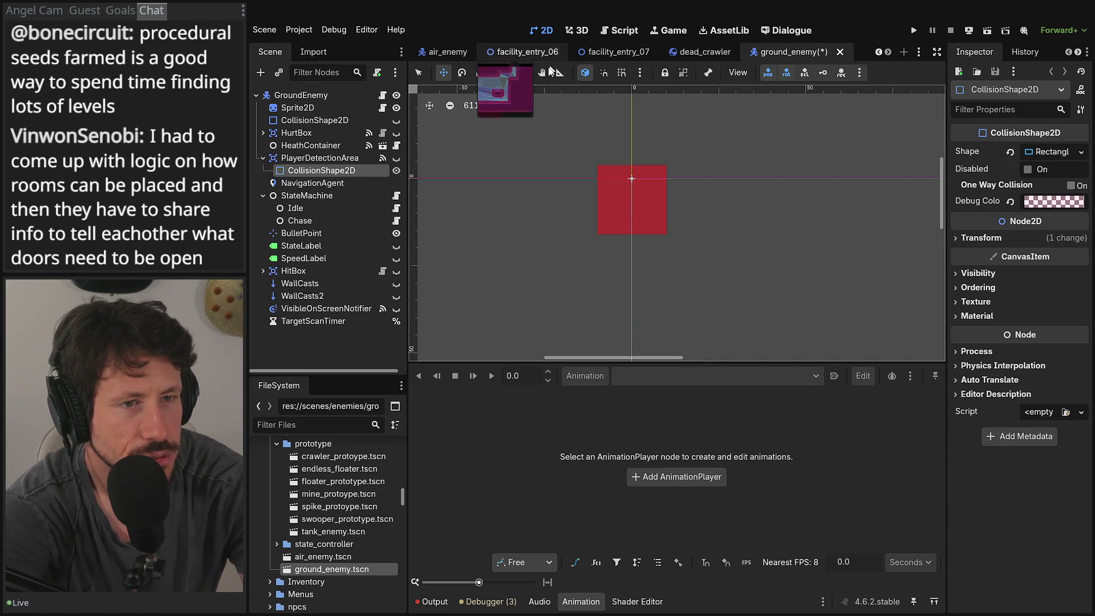
Step: Reopen crawler_protoype.tscn and preview its zap, RESET and crawl animations, recentering the sprite
double_click(334, 456)
key(shift+d)
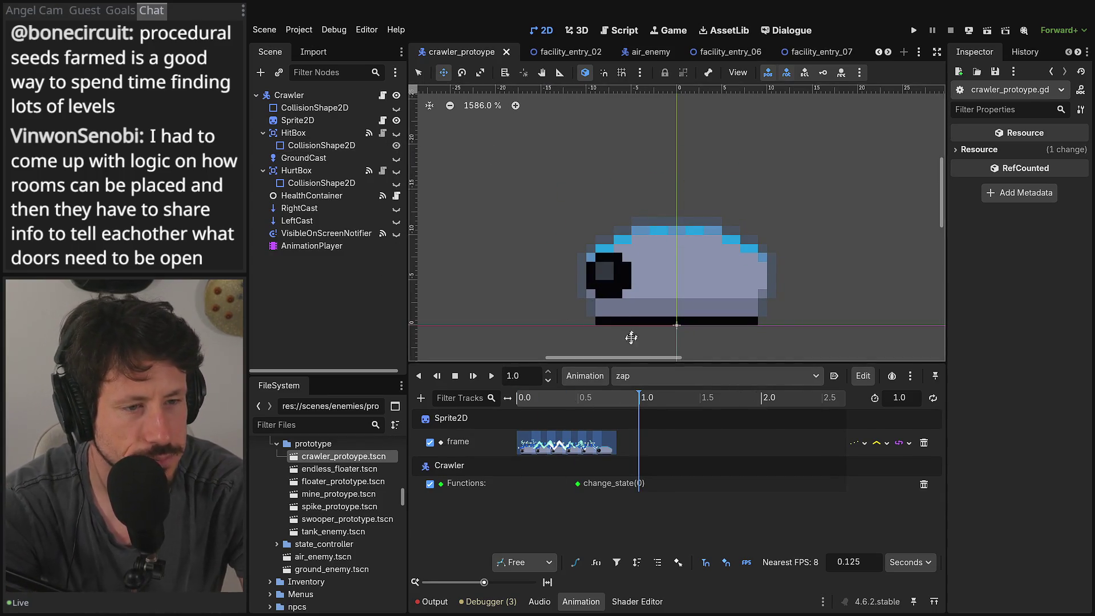
click(642, 377)
click(645, 400)
click(661, 375)
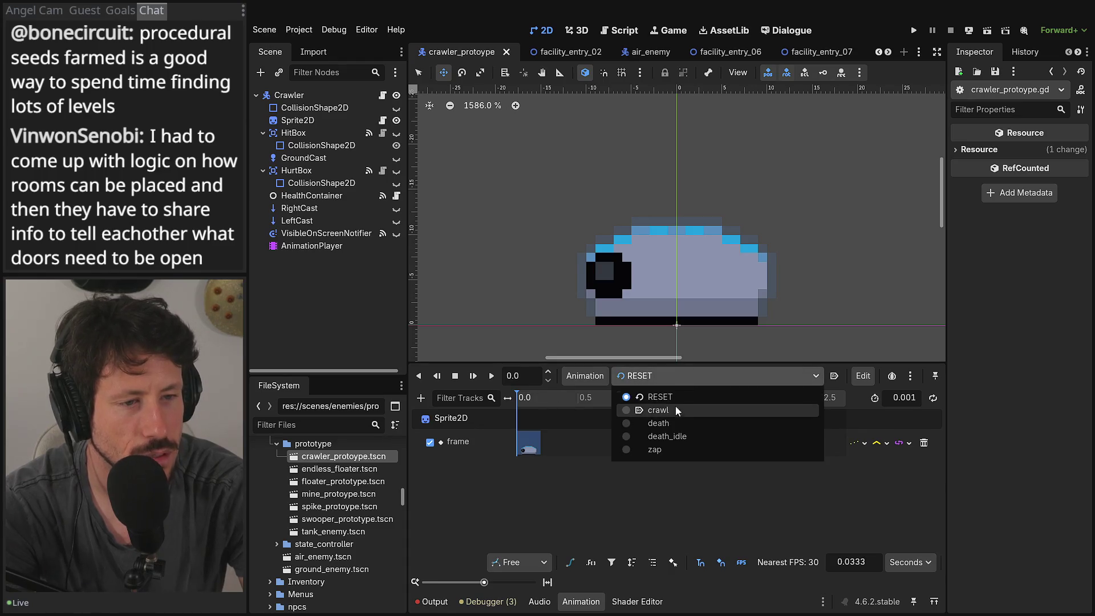
click(671, 412)
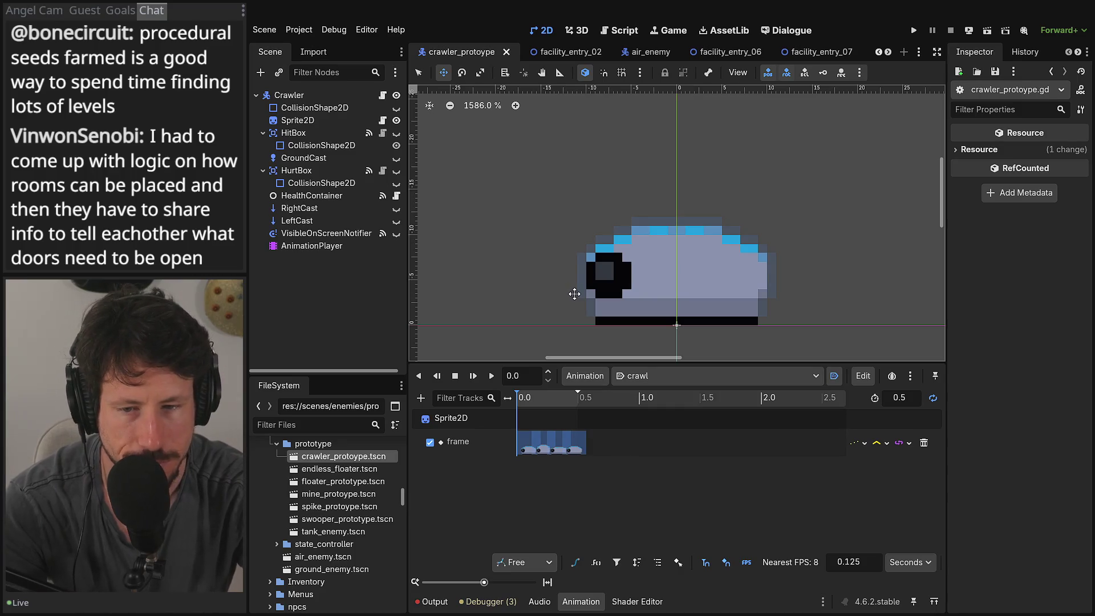
mouse_move(578, 281)
mouse_down()
mouse_move(481, 283)
mouse_move(516, 193)
mouse_move(525, 204)
mouse_up()
Step: Open the crawler's script and load the death animation
click(384, 98)
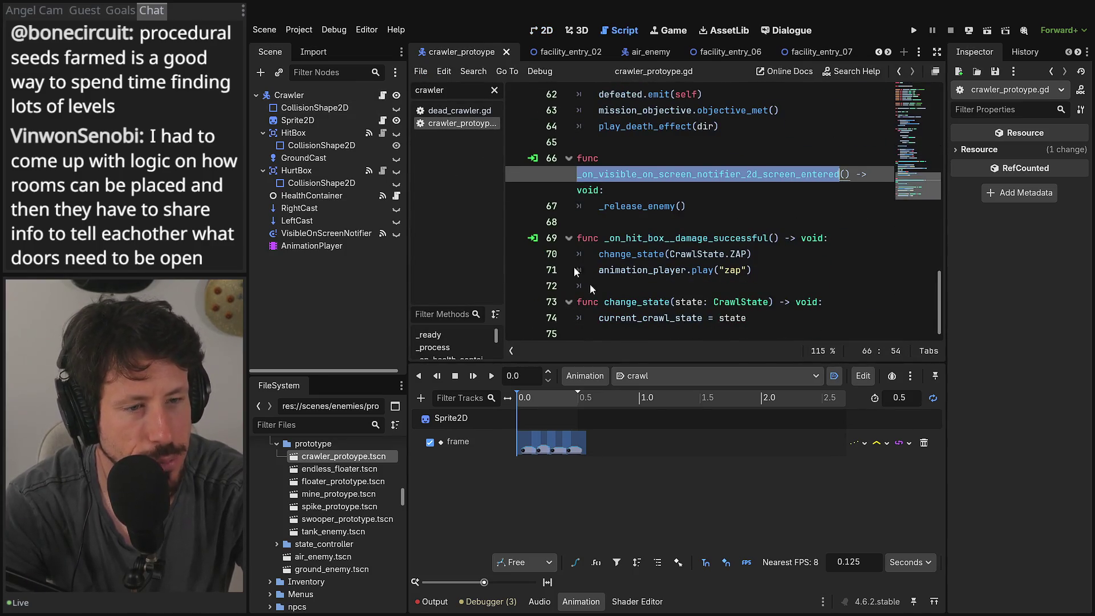
click(661, 375)
click(658, 423)
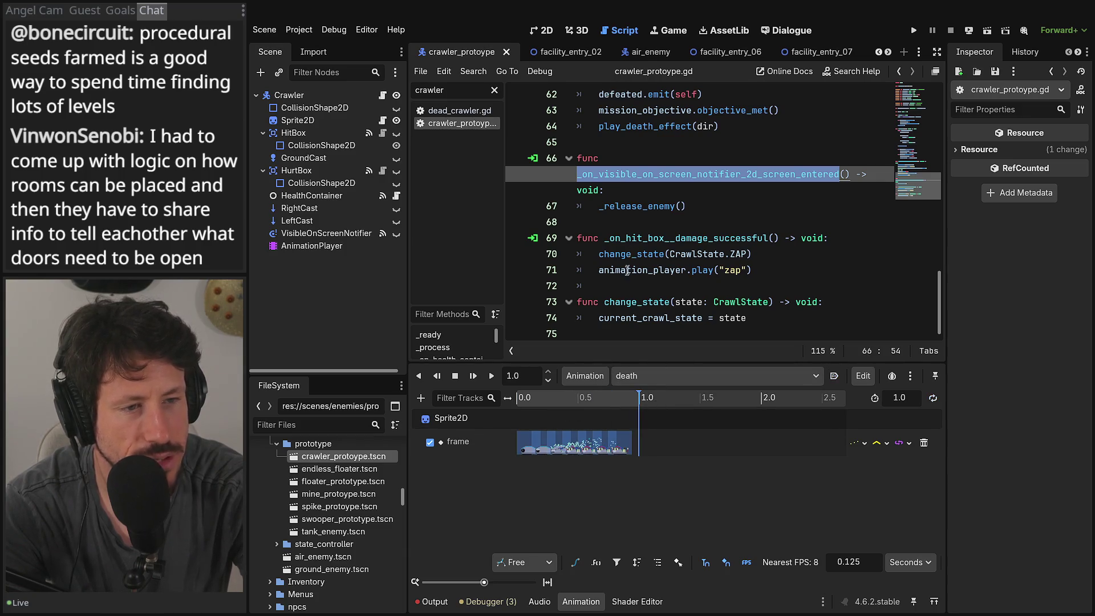
Step: Inspect the play_death_effect definition in base_enemy.gd, then return to the 2D canvas
click(599, 340)
scroll(643, 258, up, 2)
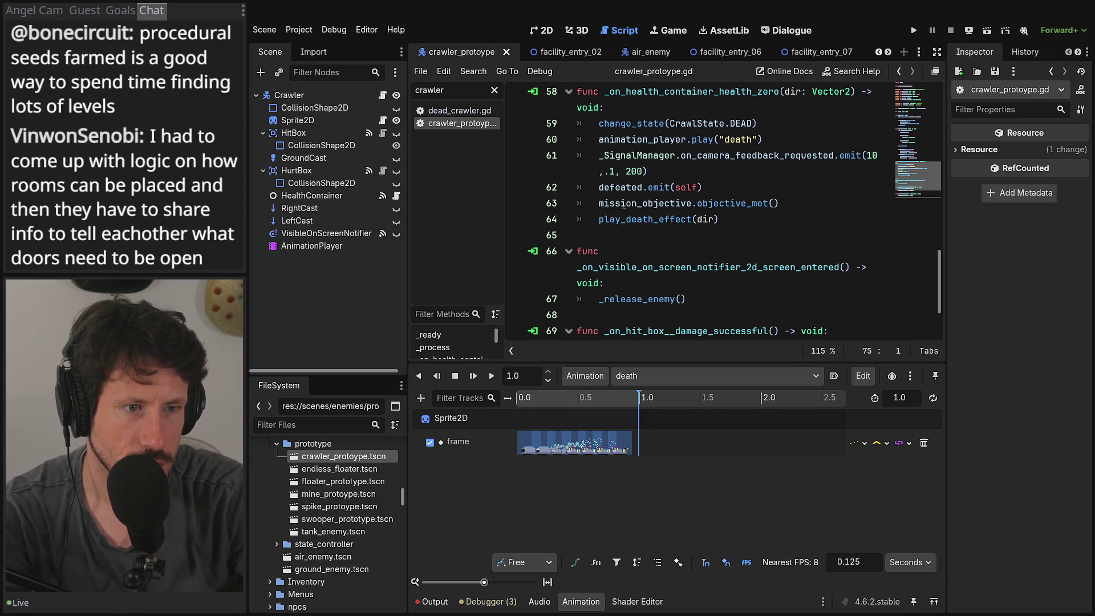
ctrl+click(624, 226)
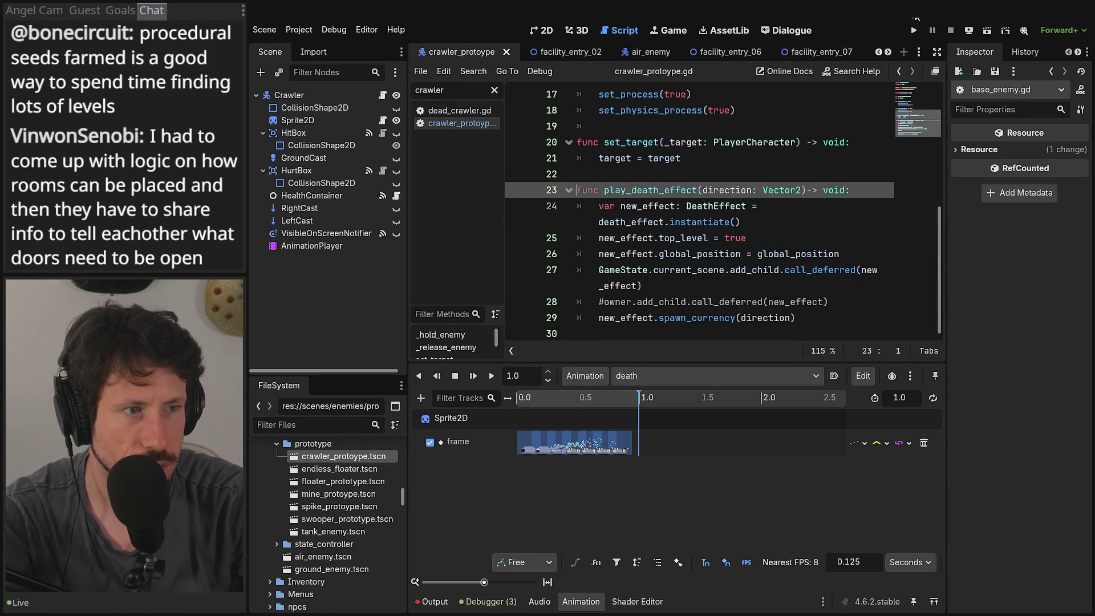
click(899, 71)
click(912, 70)
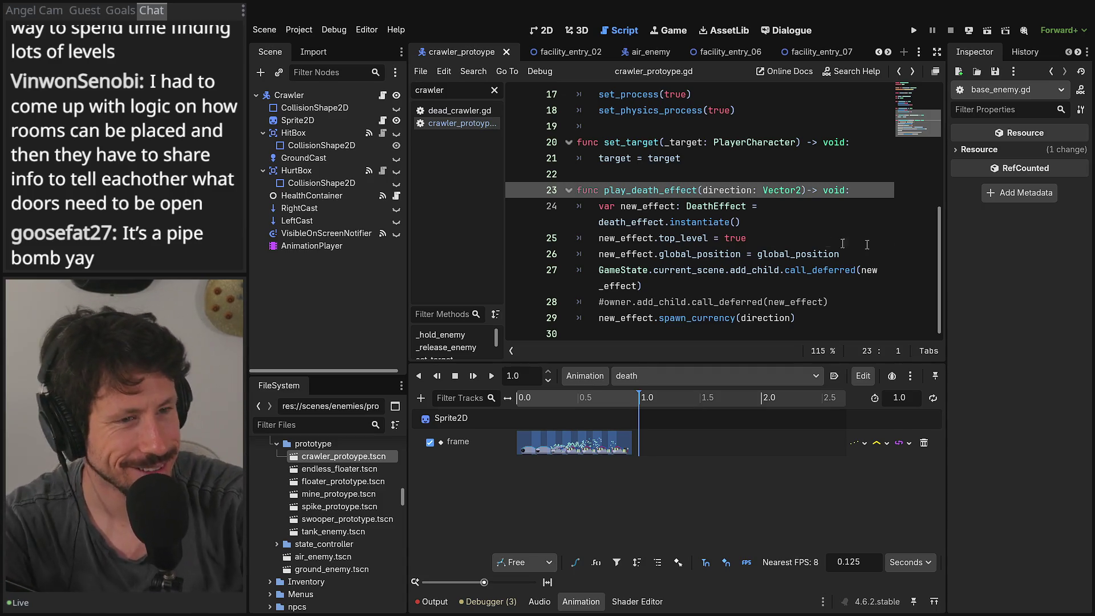
click(874, 318)
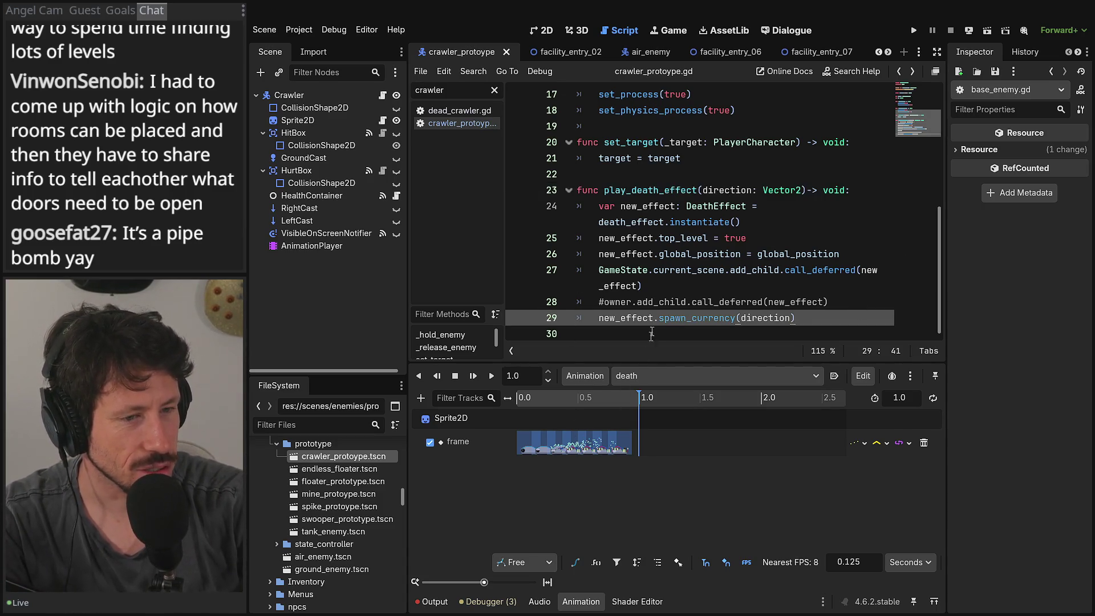
click(548, 30)
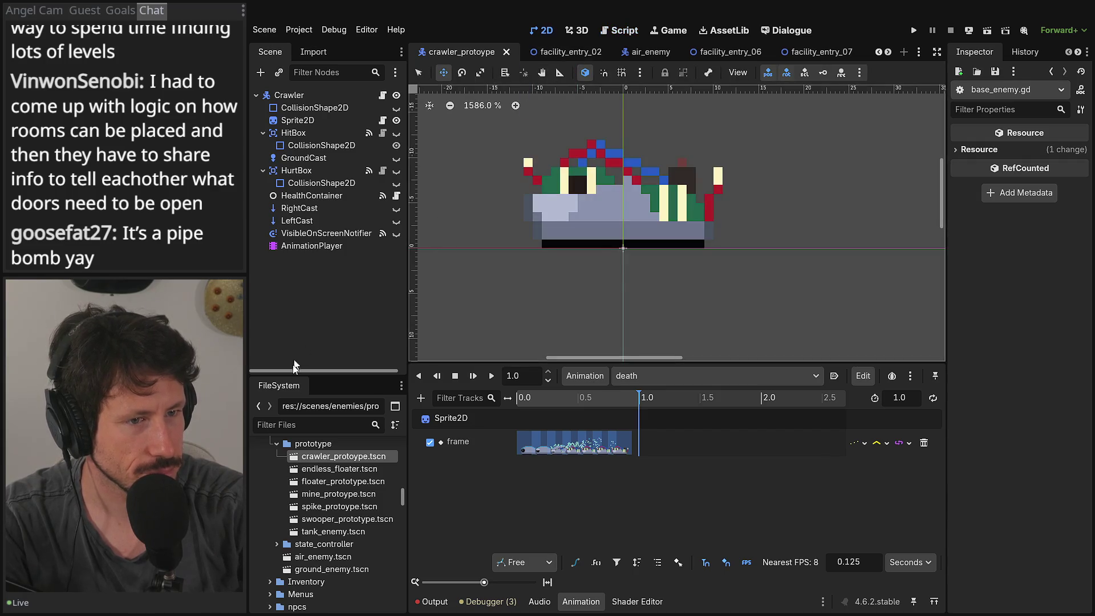
Step: Rewind the death animation to its first frame and zoom out to see the whole crawler
click(533, 395)
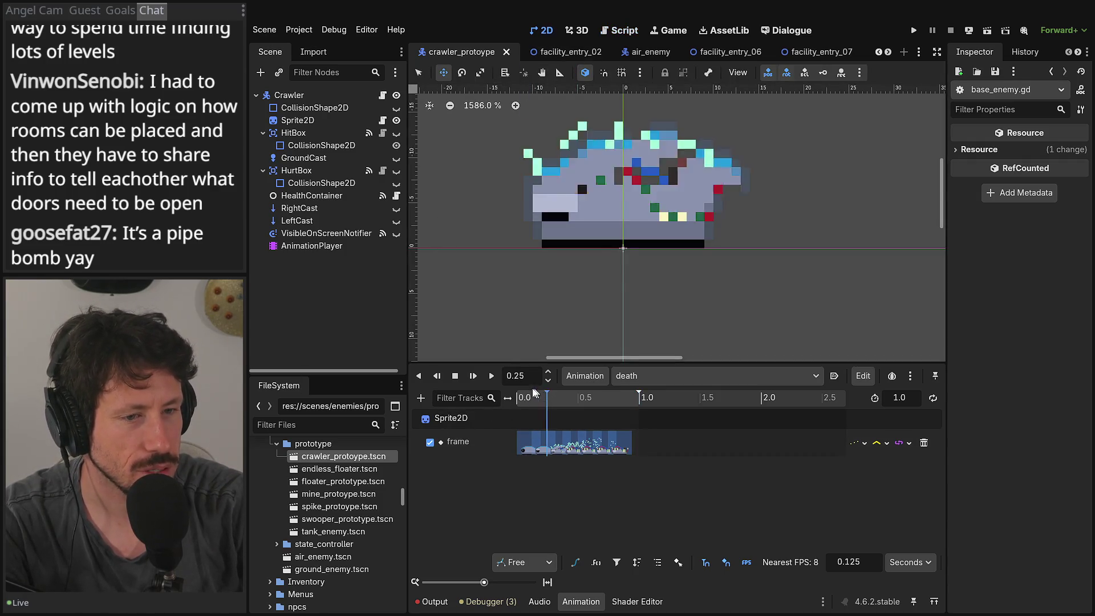
drag(534, 392, 517, 393)
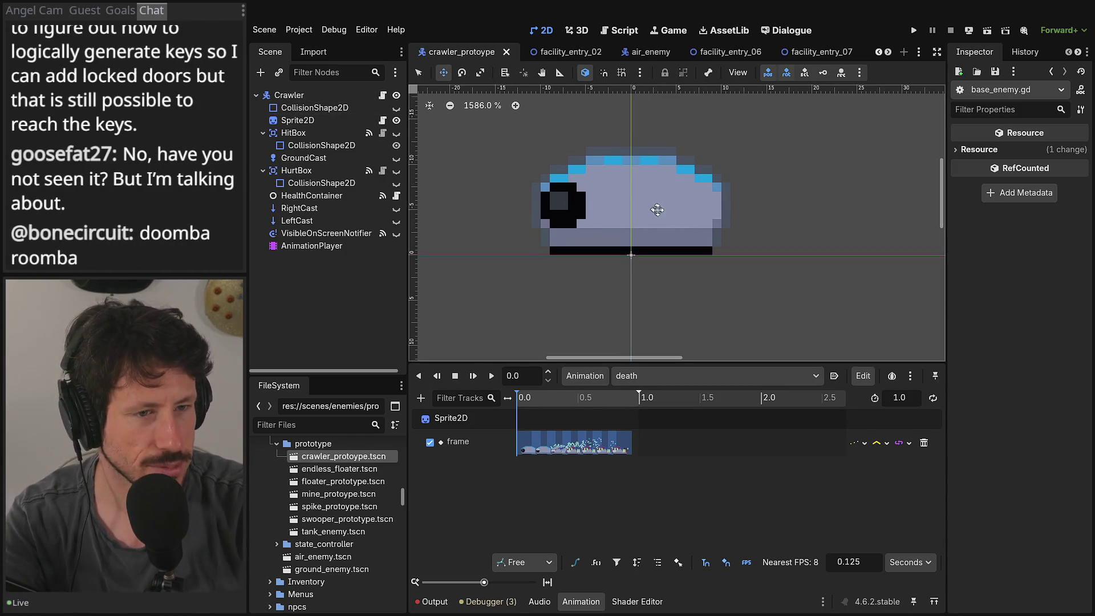
scroll(627, 203, up, 2)
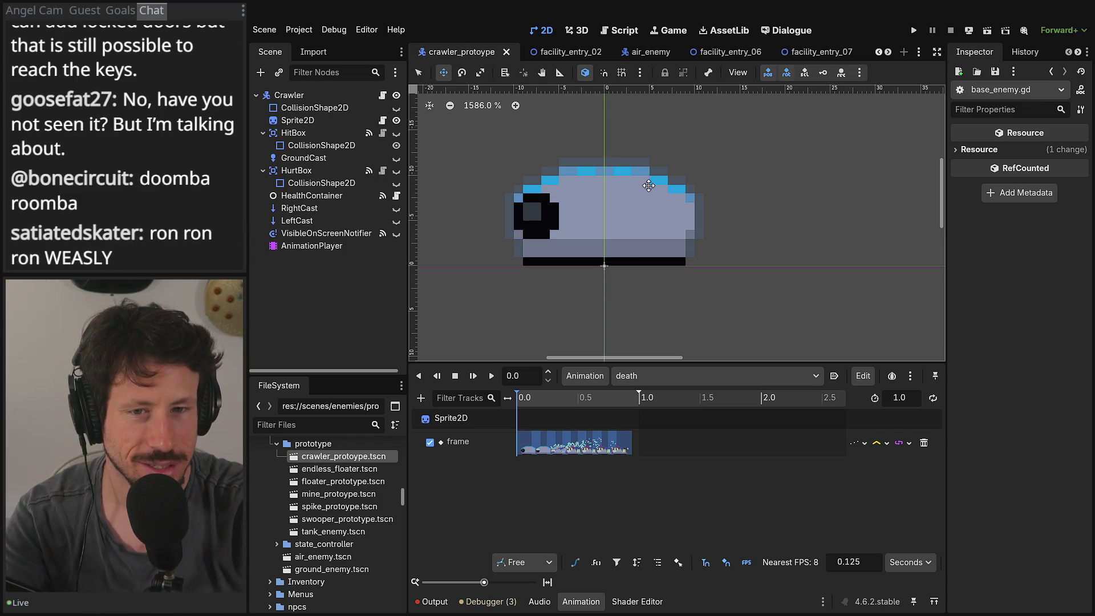
scroll(623, 177, left, 1)
scroll(656, 185, left, 4)
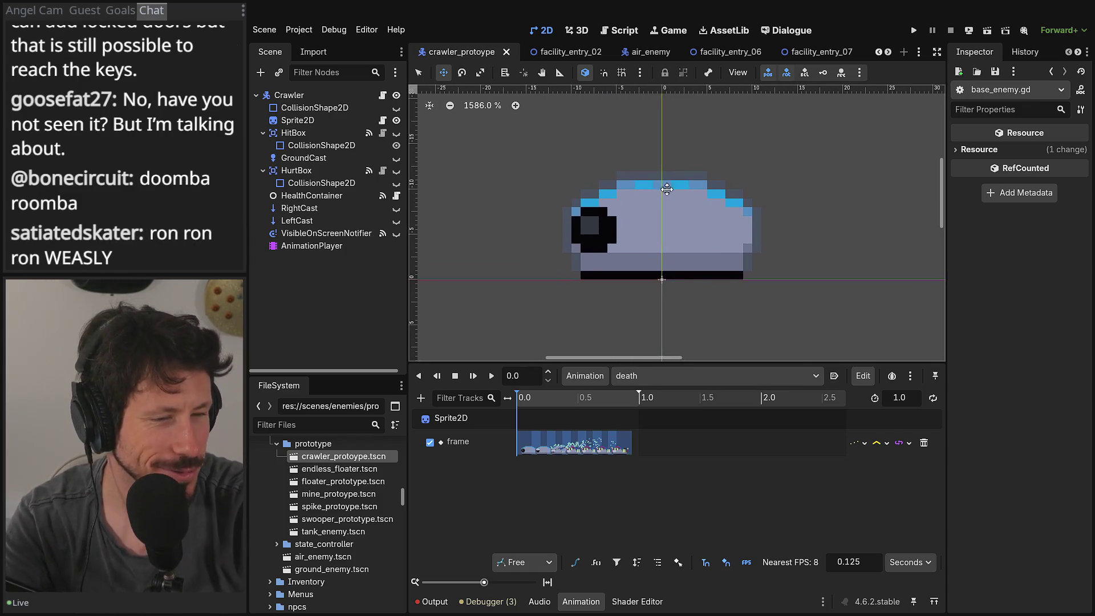
scroll(540, 251, right, 2)
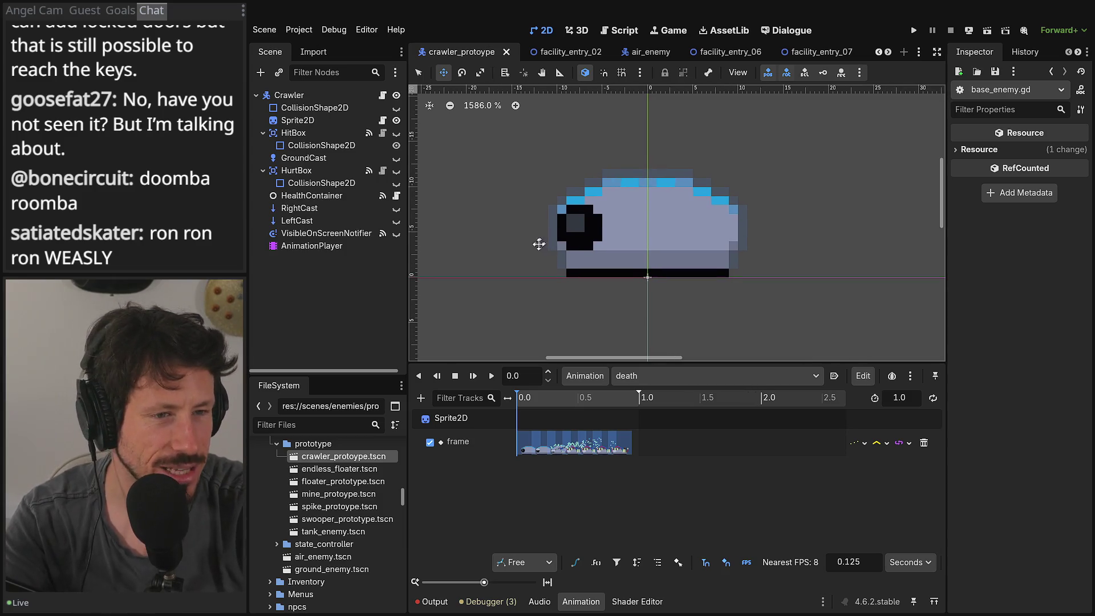
scroll(565, 239, left, 4)
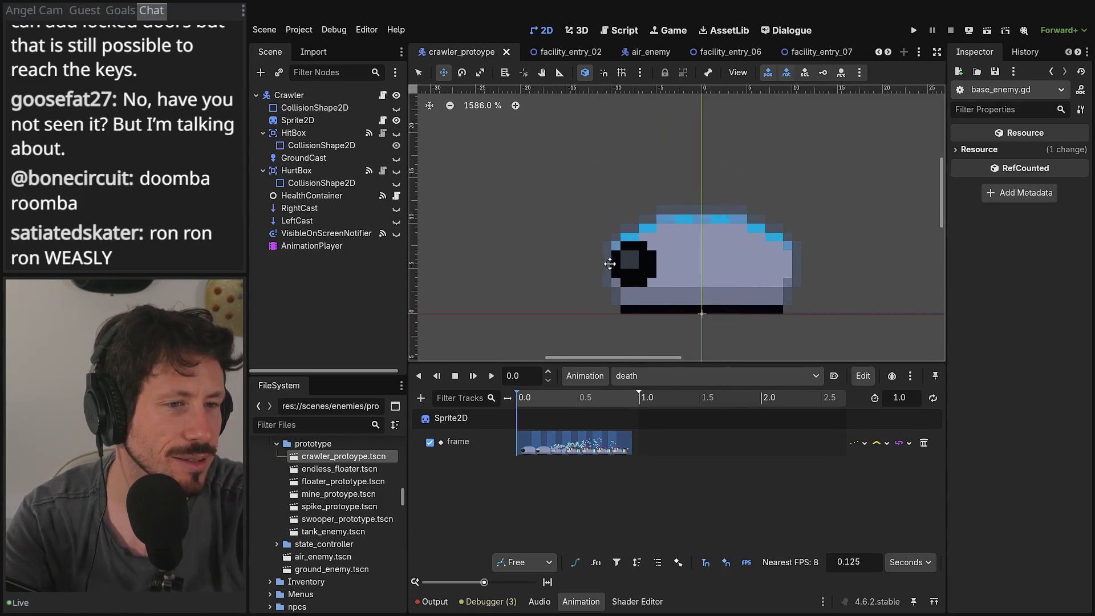
scroll(627, 246, up, 2)
scroll(593, 245, up, 5)
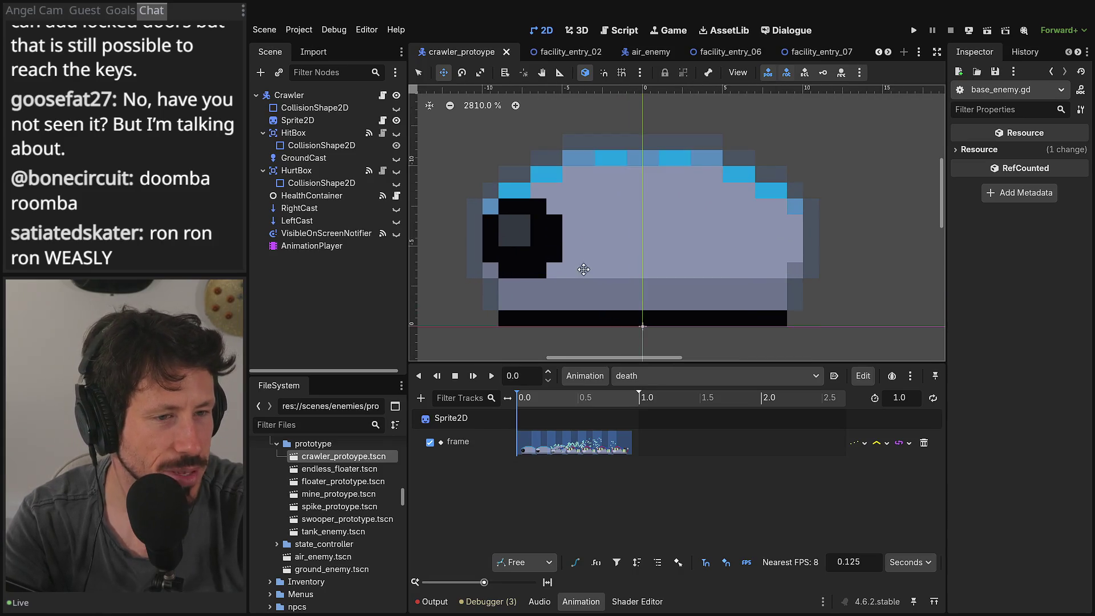
scroll(579, 260, down, 2)
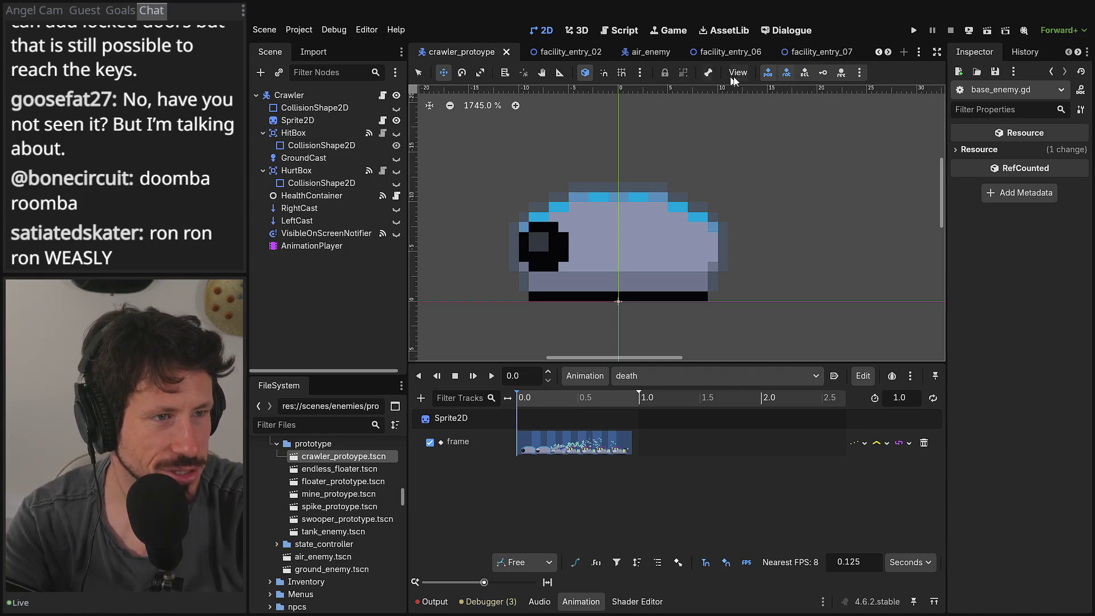
Step: Close facility_entry_07 and dead_crawler, then save and close ground_enemy
click(842, 54)
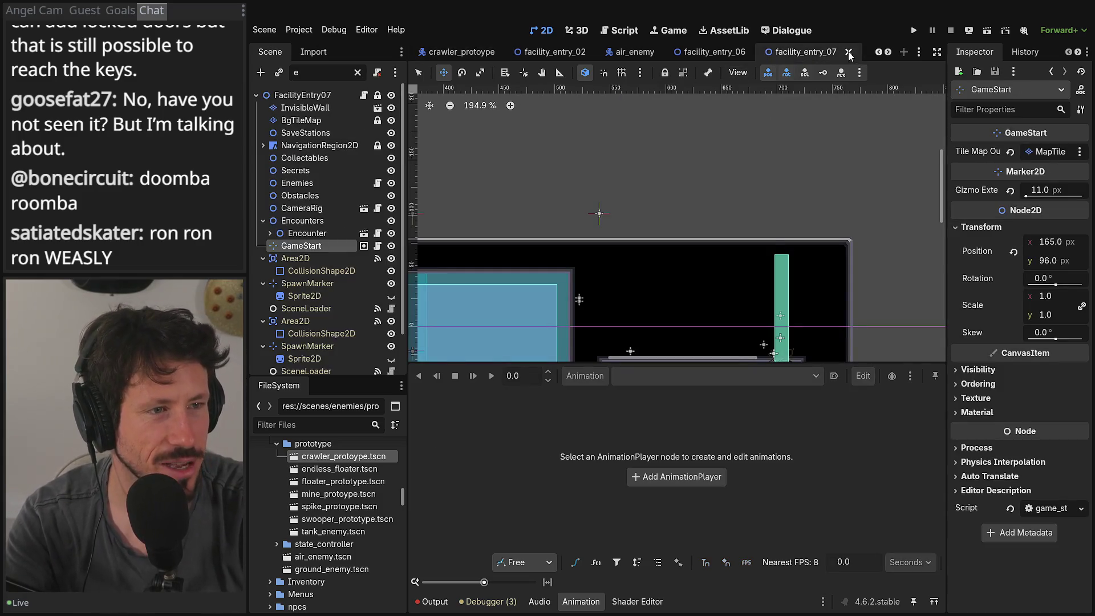
click(847, 51)
click(839, 51)
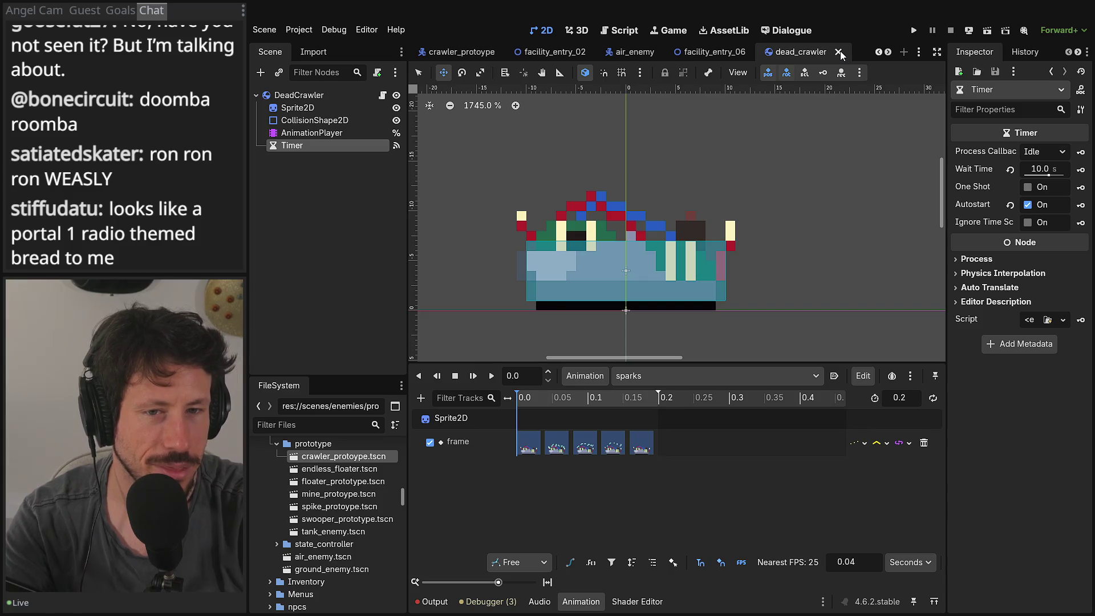
click(838, 51)
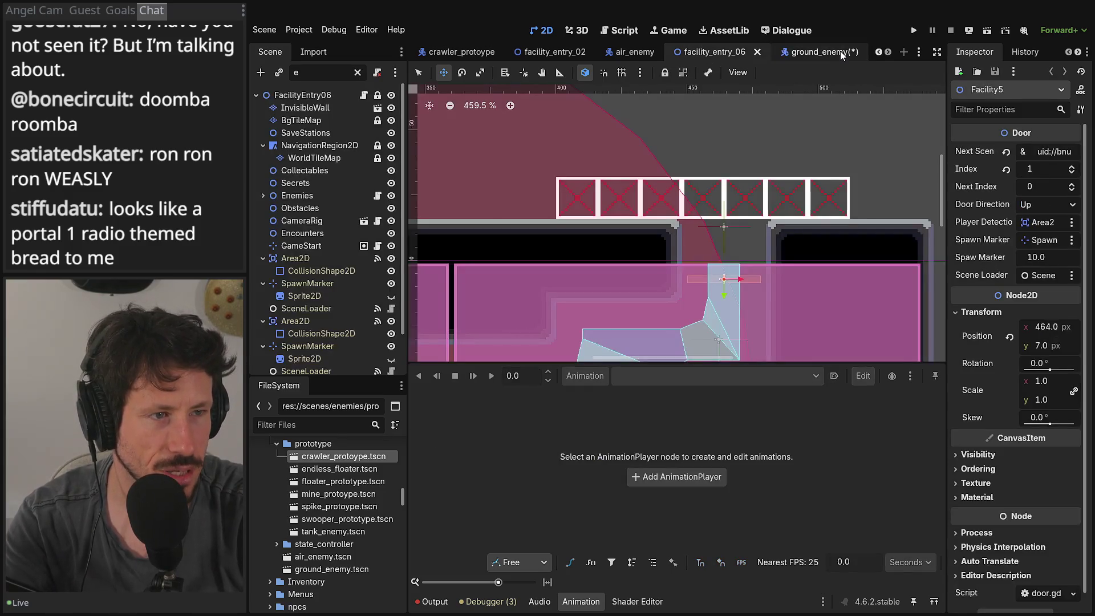
click(854, 53)
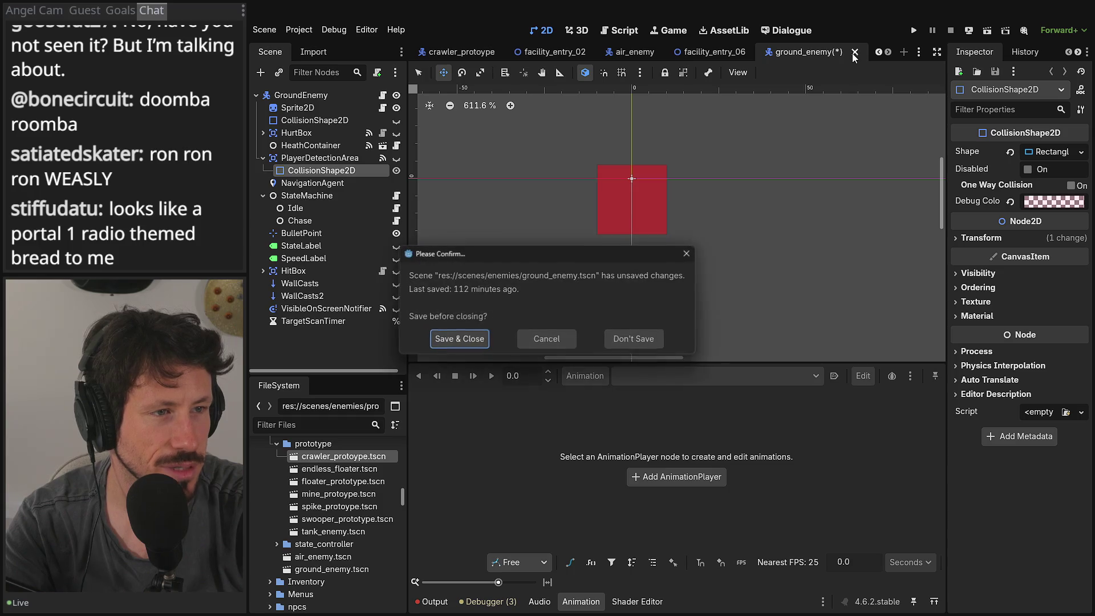
key(Return)
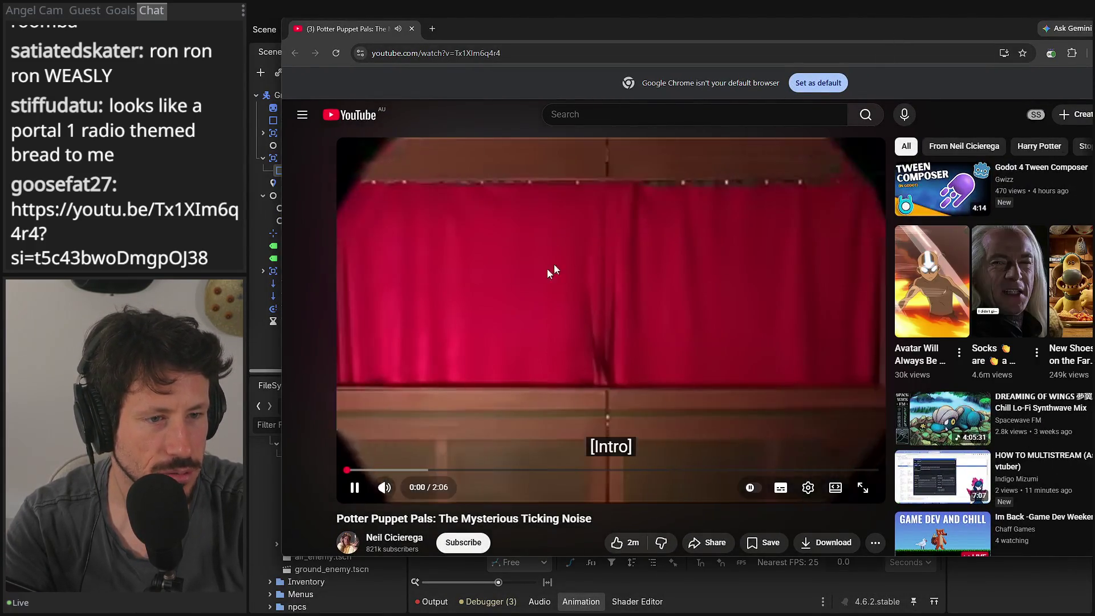
Step: Watch the Potter Puppet Pals ticking-noise video in theater mode, briefly checking playback settings
mouse_move(410, 489)
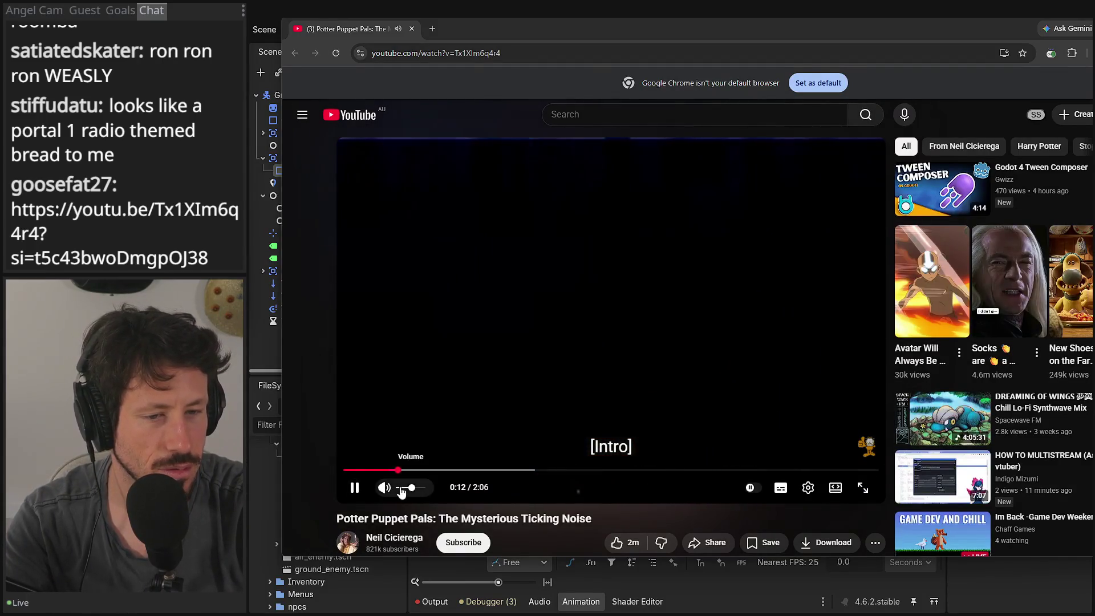
scroll(327, 471, down, 2)
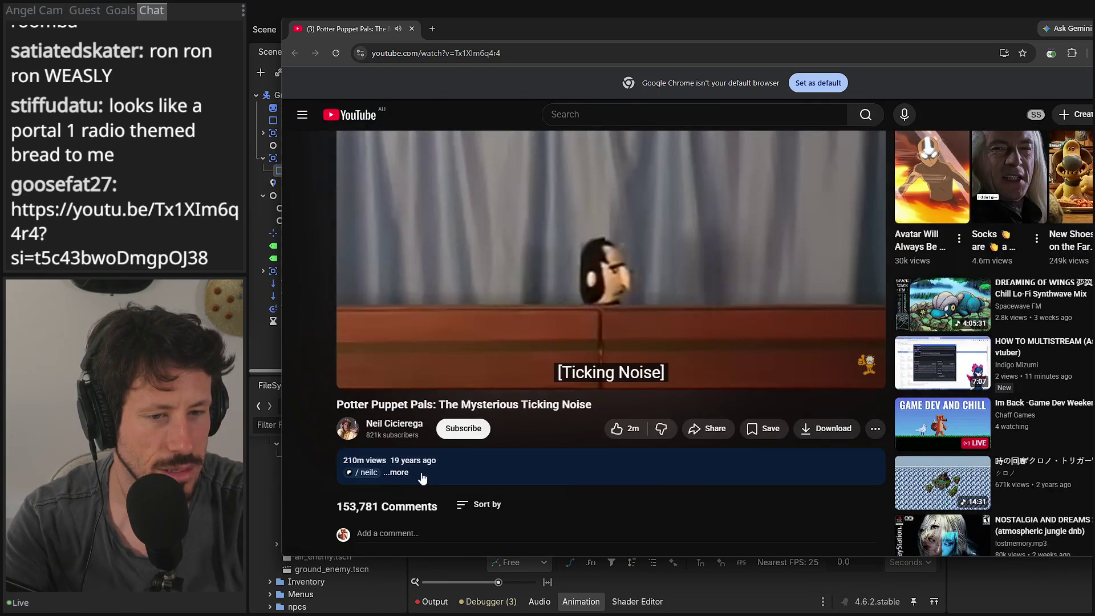
scroll(327, 473, up, 2)
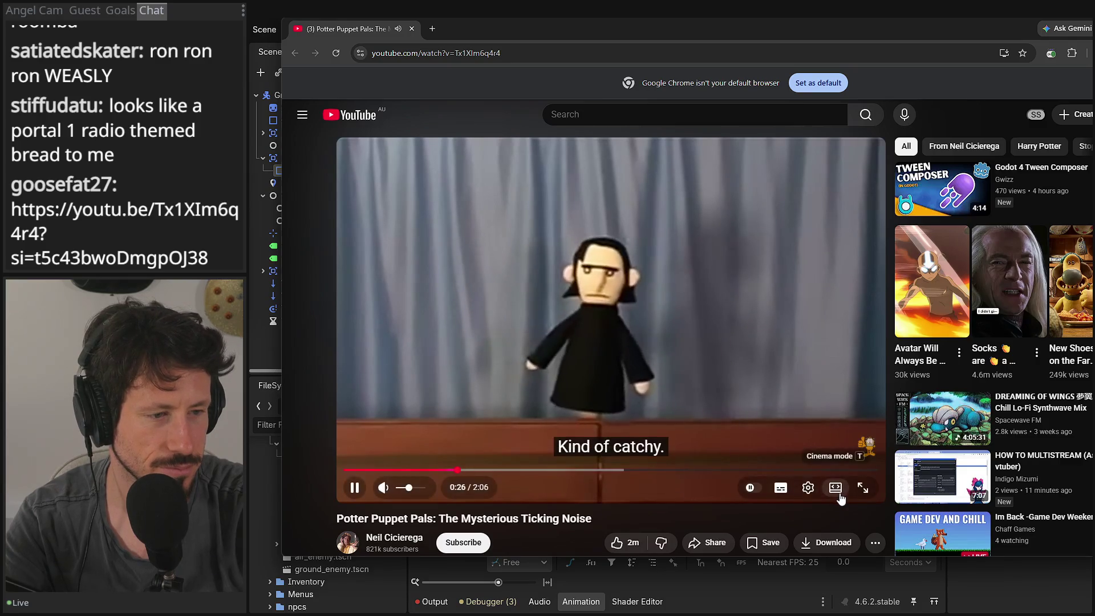
click(839, 495)
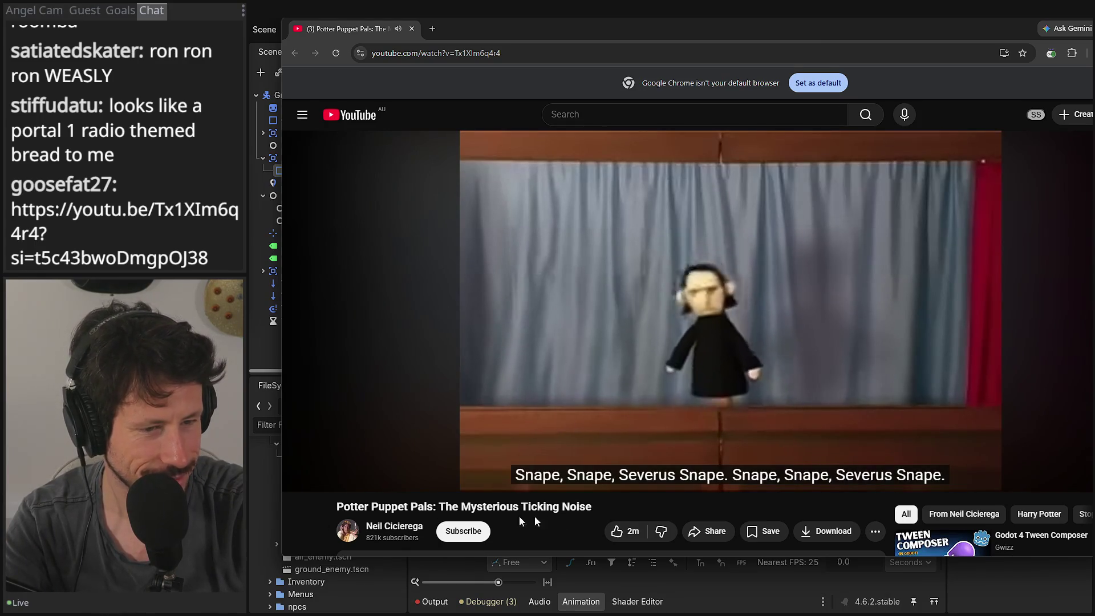
mouse_move(357, 481)
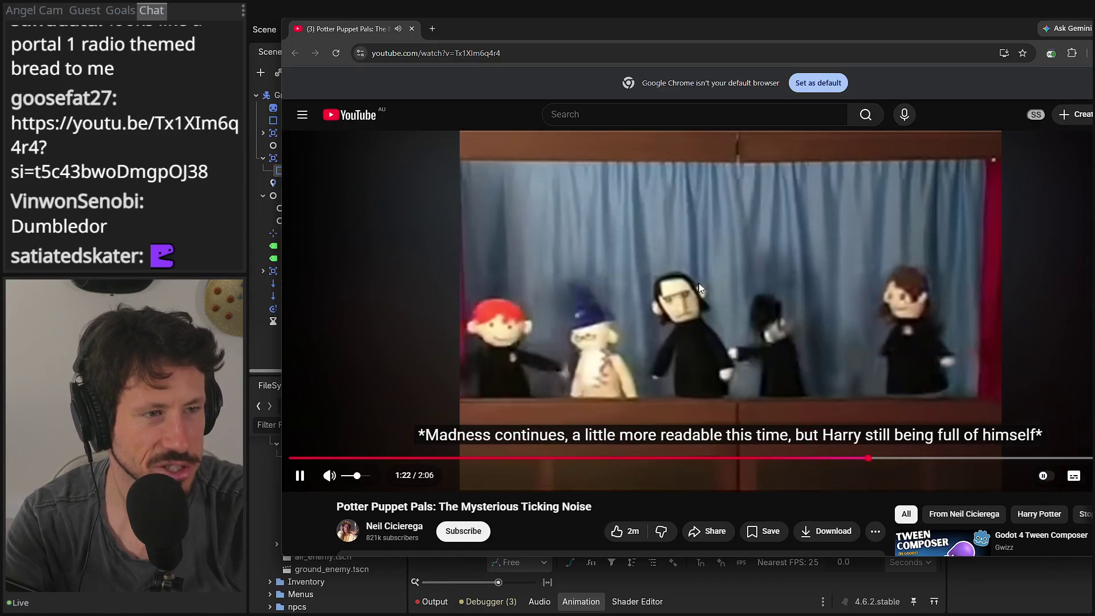
drag(773, 39, 720, 36)
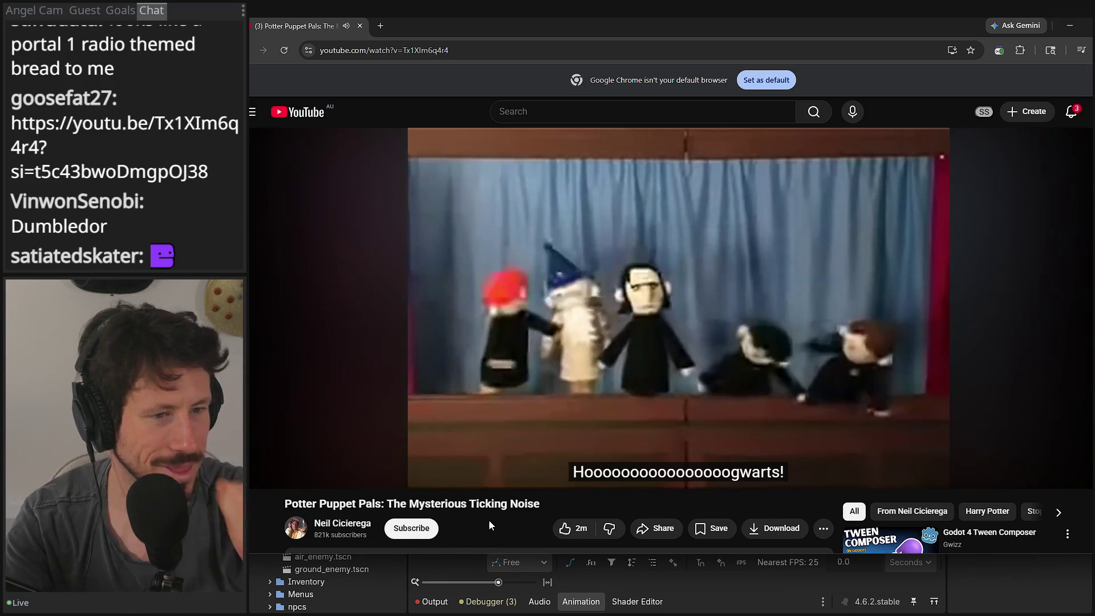
mouse_move(996, 449)
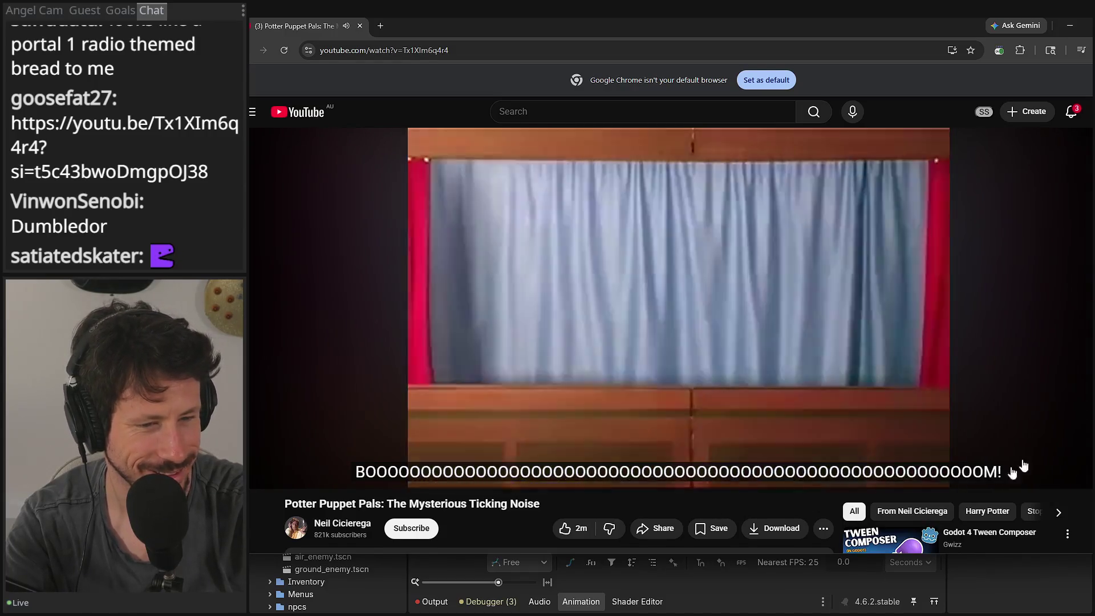
click(1040, 477)
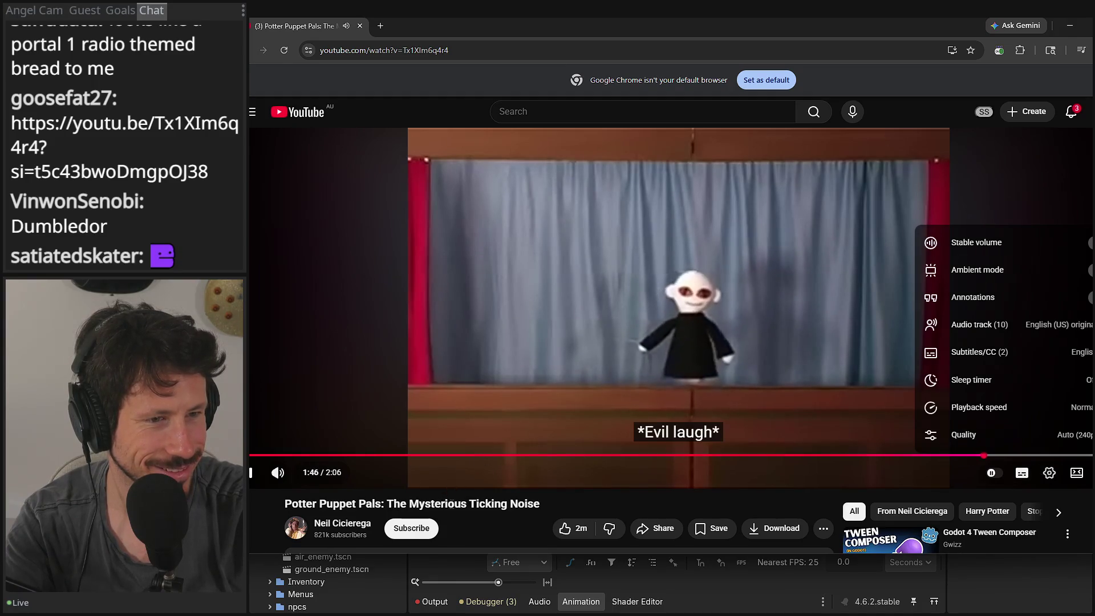
key(Escape)
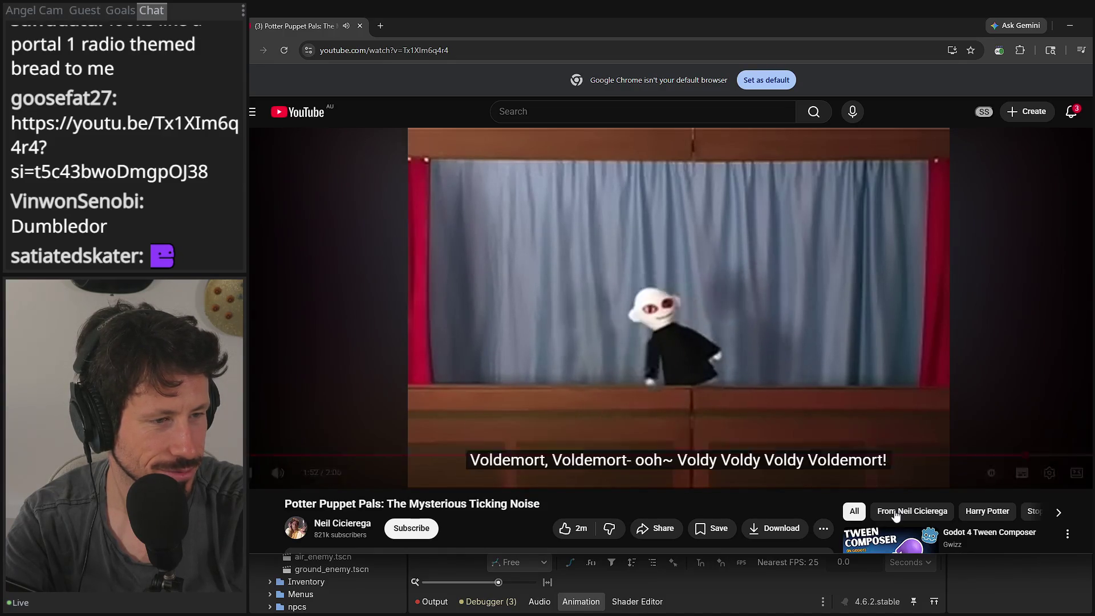
Step: Browse the creator's uploaded videos, close the tab, then bring the channel details back
scroll(566, 511, down, 3)
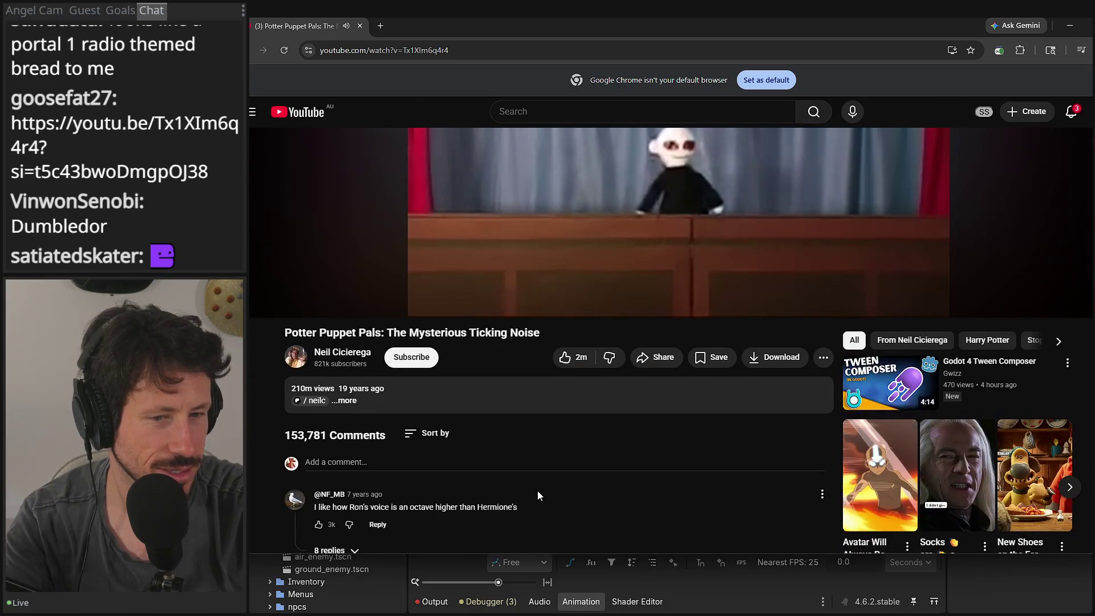
scroll(502, 471, up, 2)
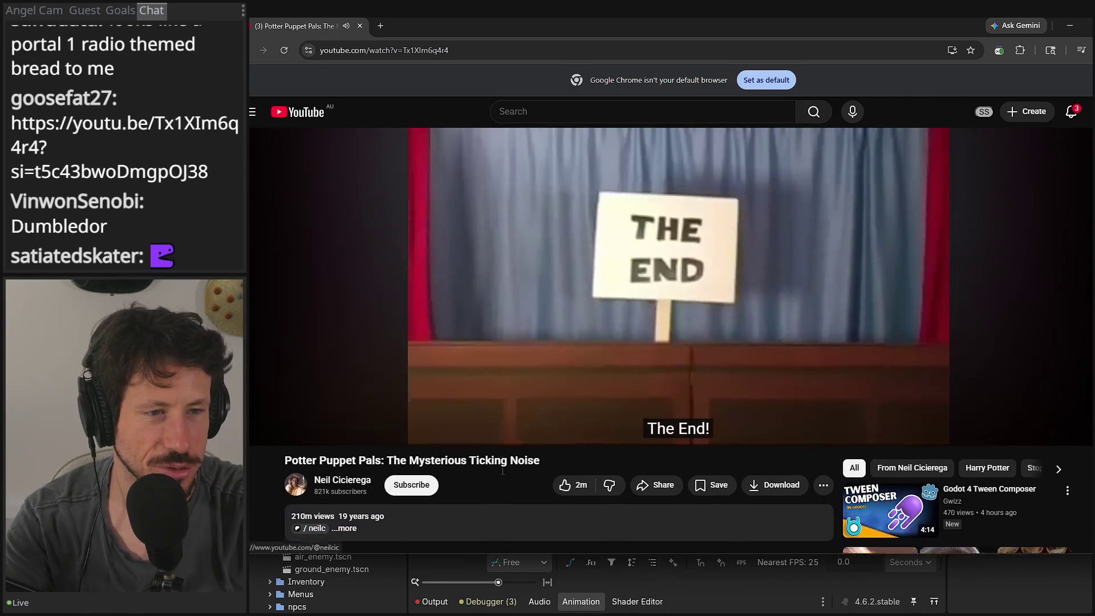
click(349, 523)
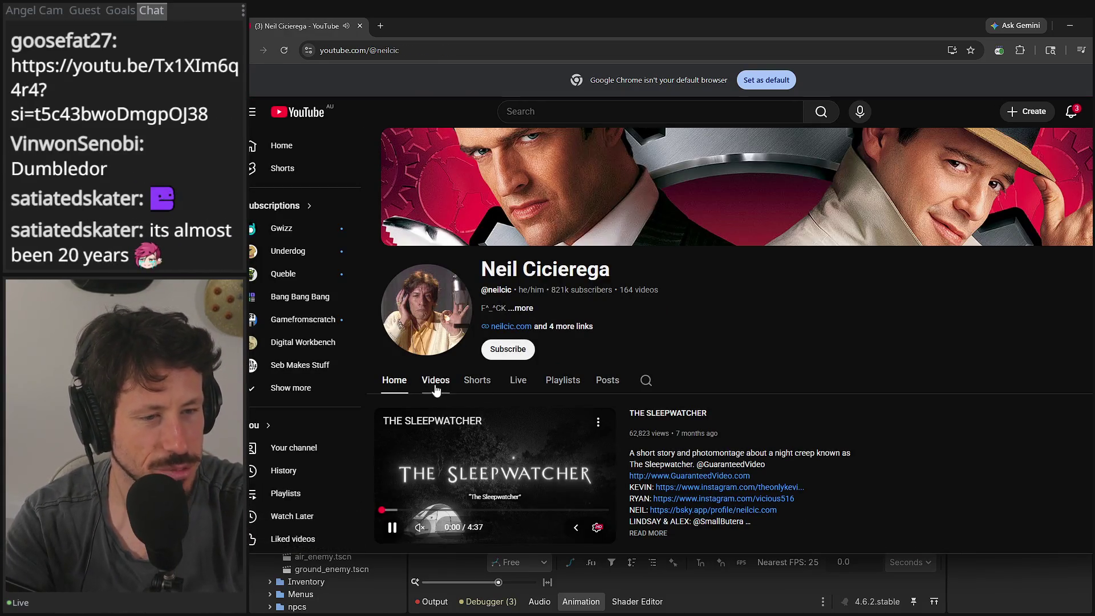
click(435, 387)
scroll(726, 322, down, 2)
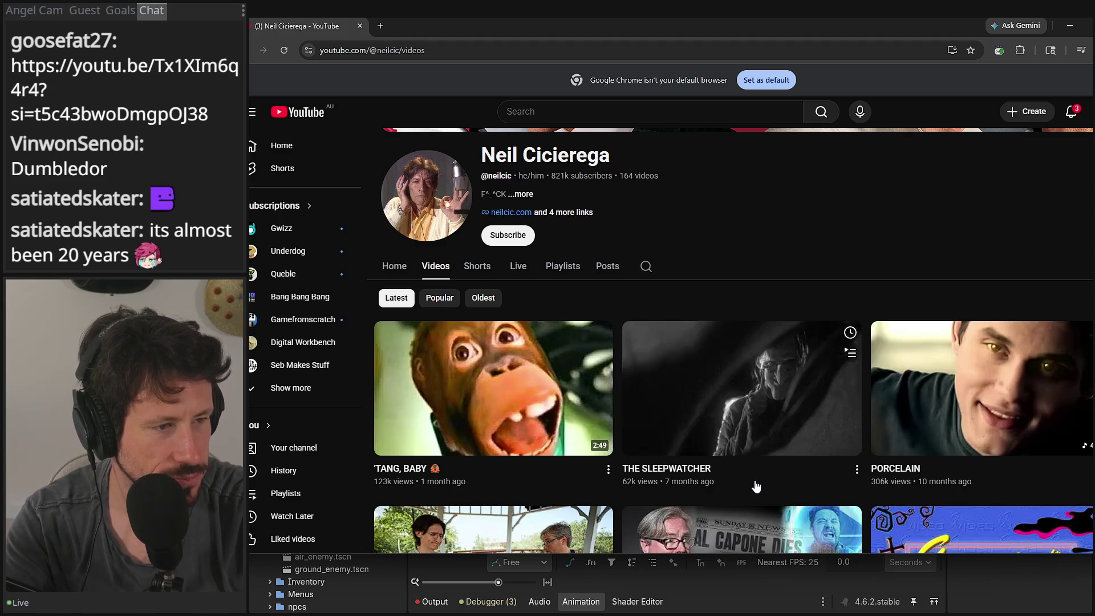
scroll(755, 486, down, 3)
scroll(483, 292, up, 5)
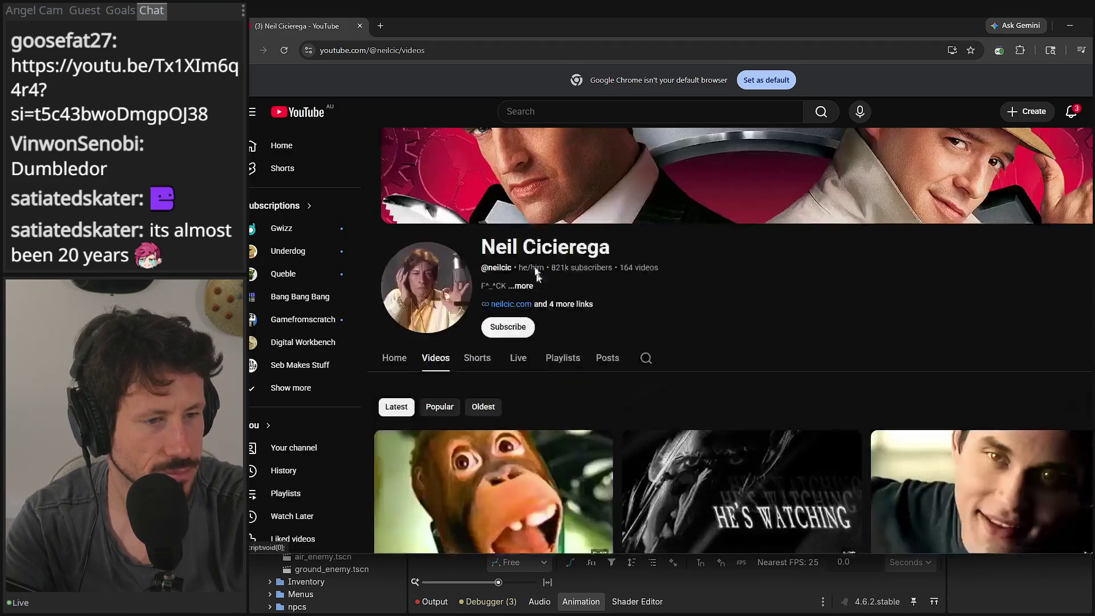
click(360, 26)
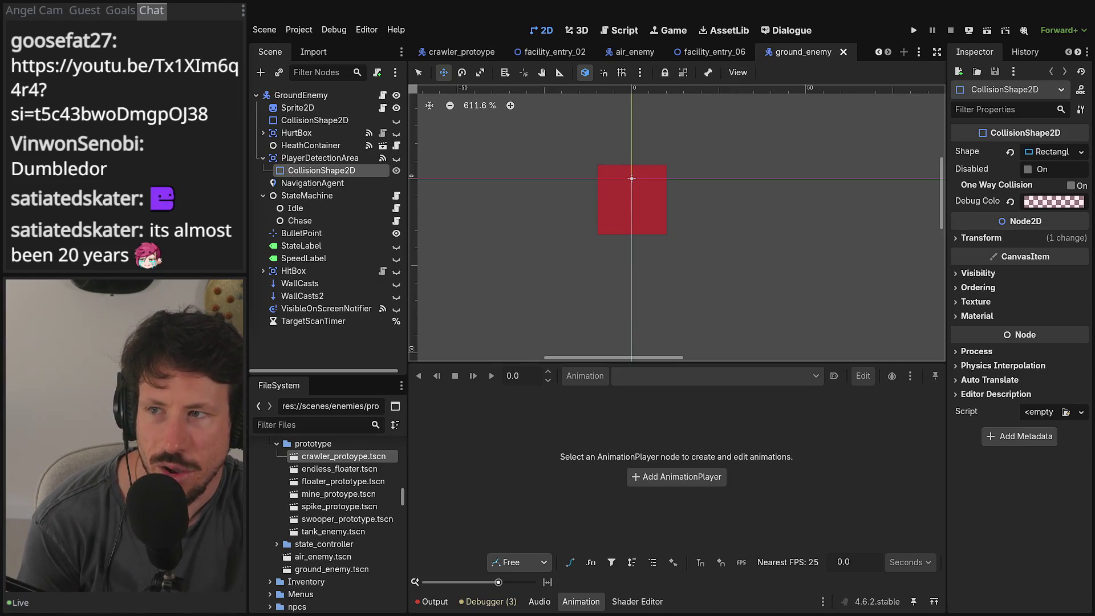
key(alt+Tab)
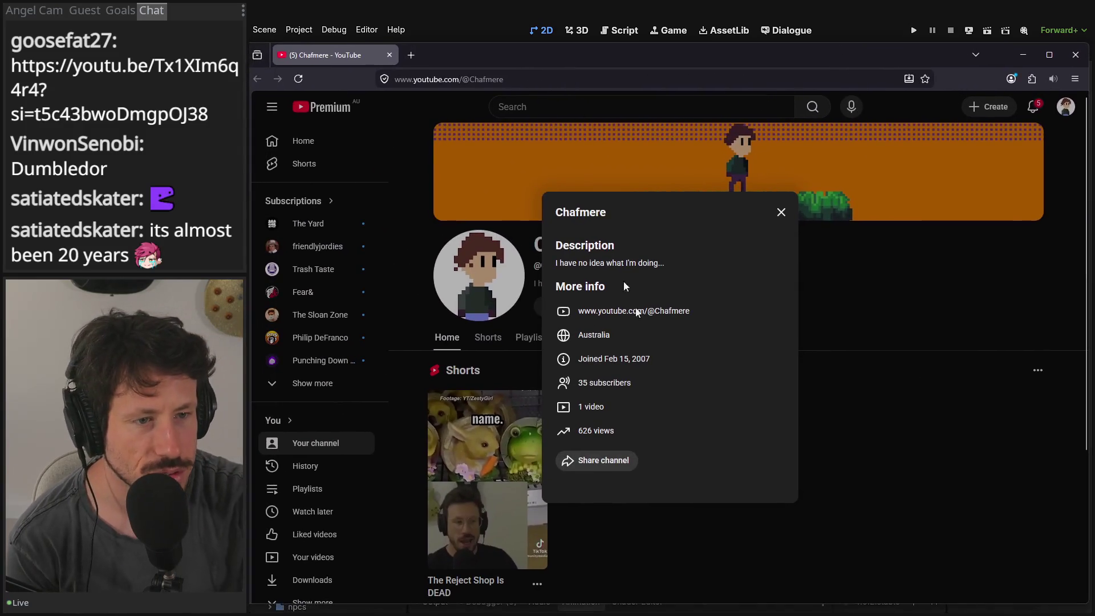
mouse_move(660, 359)
mouse_down()
mouse_move(556, 358)
mouse_move(649, 358)
mouse_up()
click(651, 355)
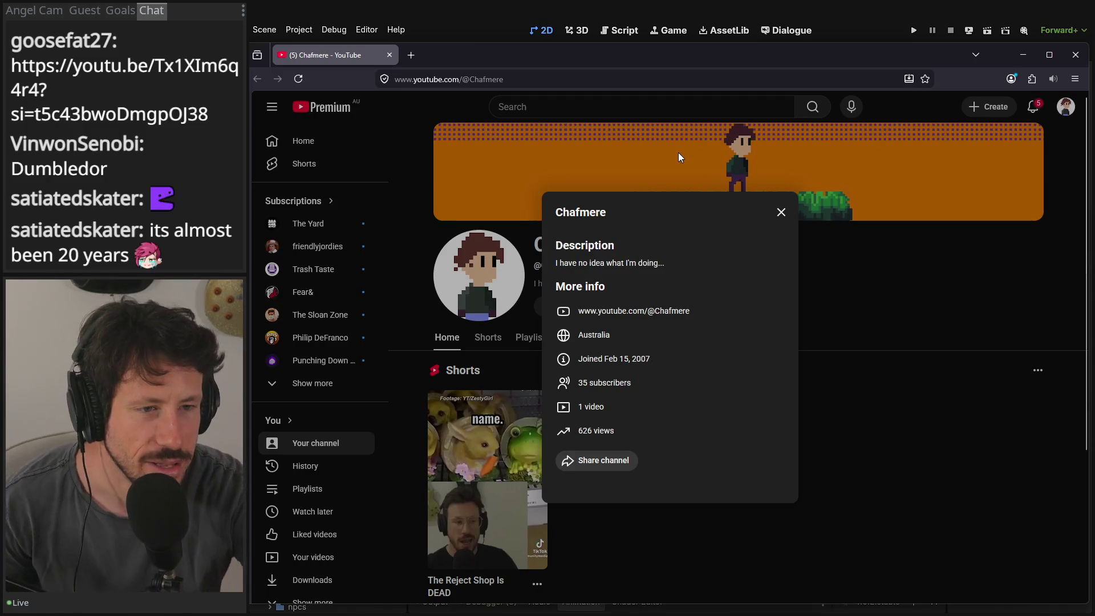
key(alt+Tab)
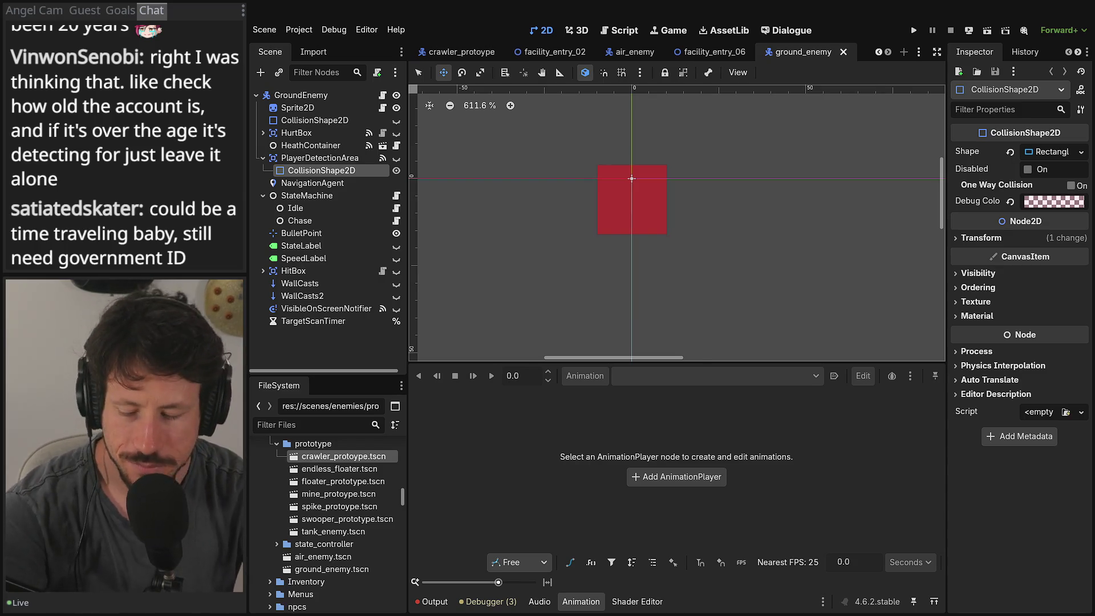
Step: Hide the animation timeline and switch to the facility_entry_06 scene tab
scroll(655, 188, down, 1)
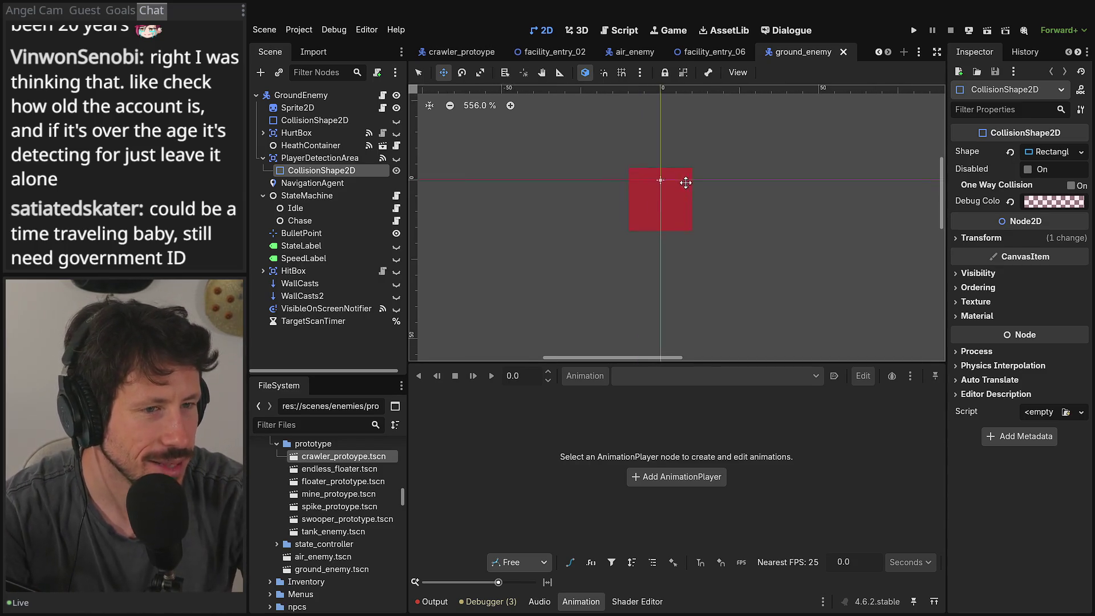
scroll(679, 206, up, 4)
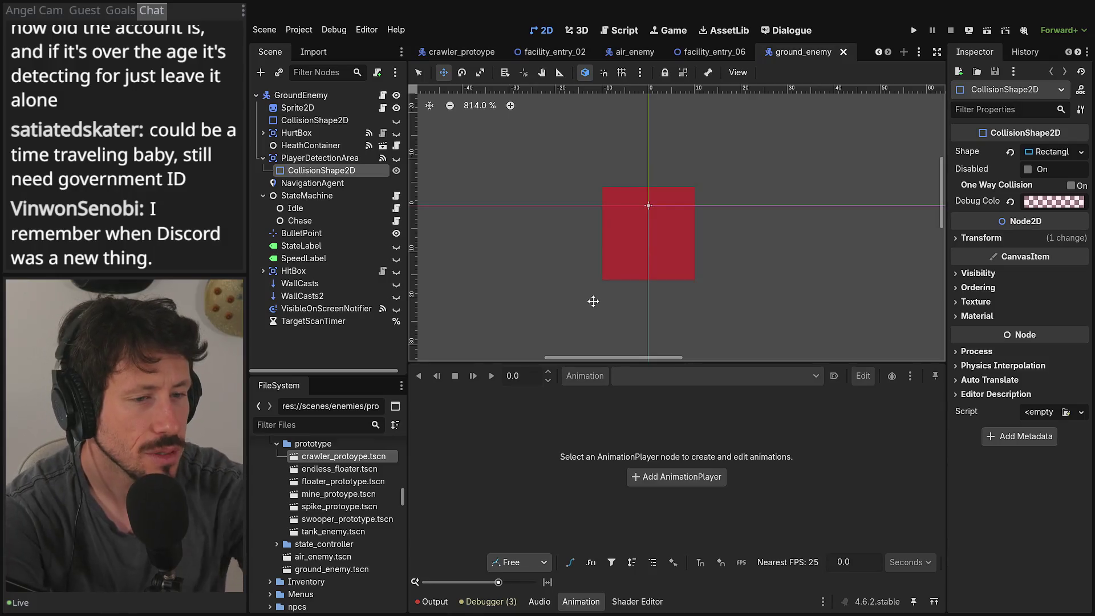
scroll(601, 293, left, 3)
scroll(601, 293, up, 2)
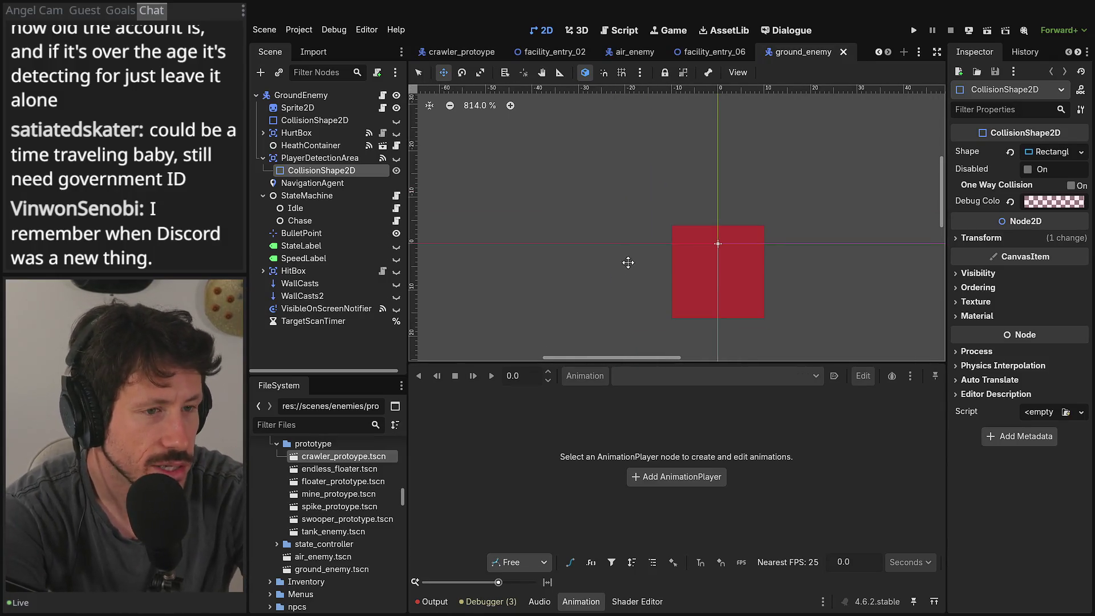
scroll(621, 260, right, 2)
scroll(621, 259, down, 1)
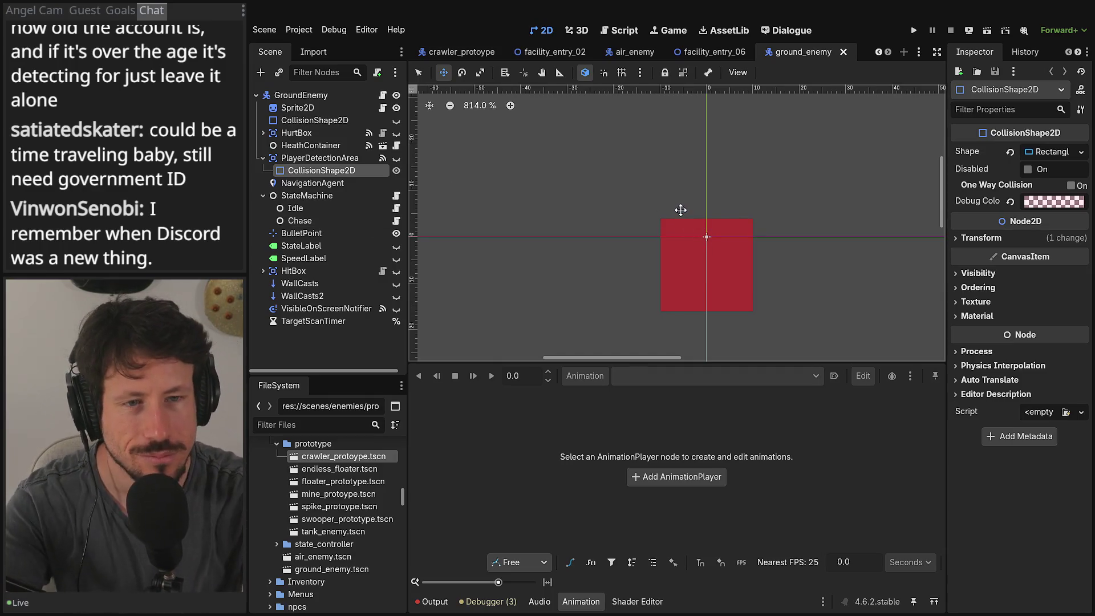
scroll(692, 240, up, 1)
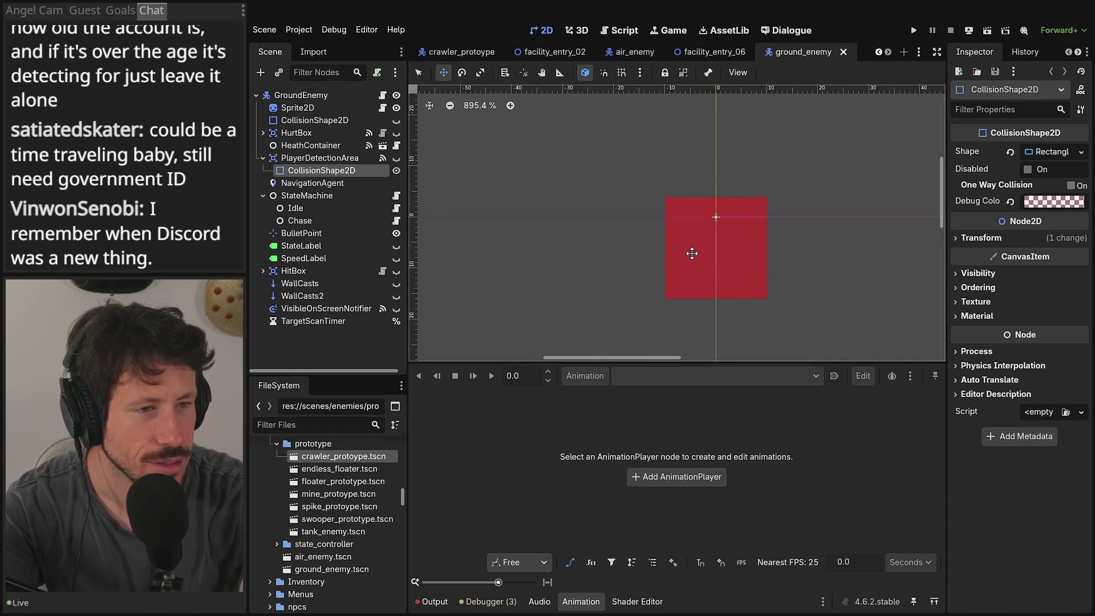
scroll(692, 253, up, 7)
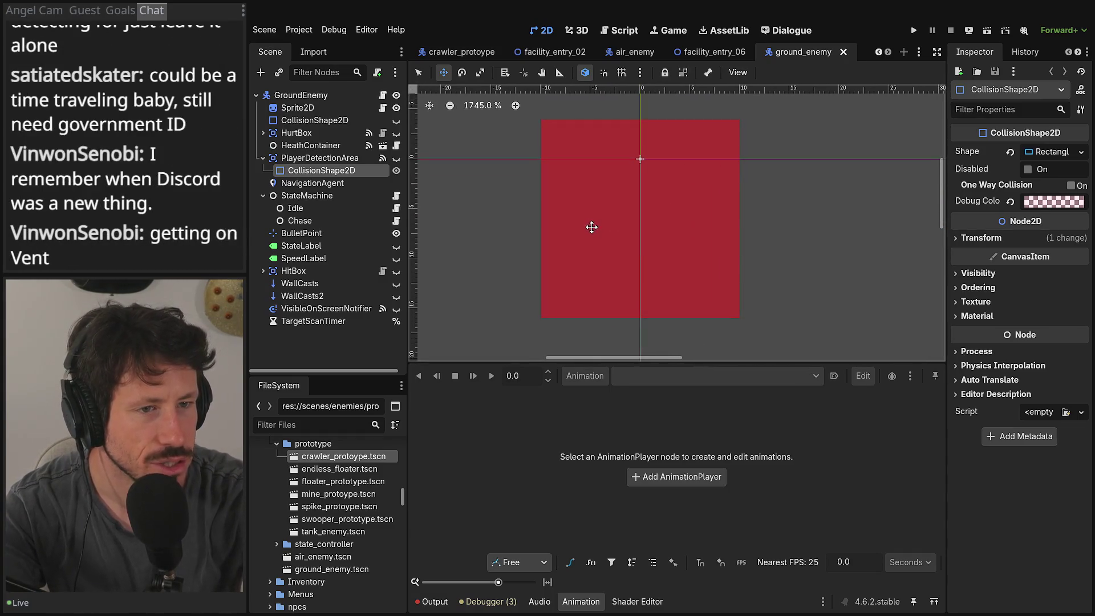
click(581, 602)
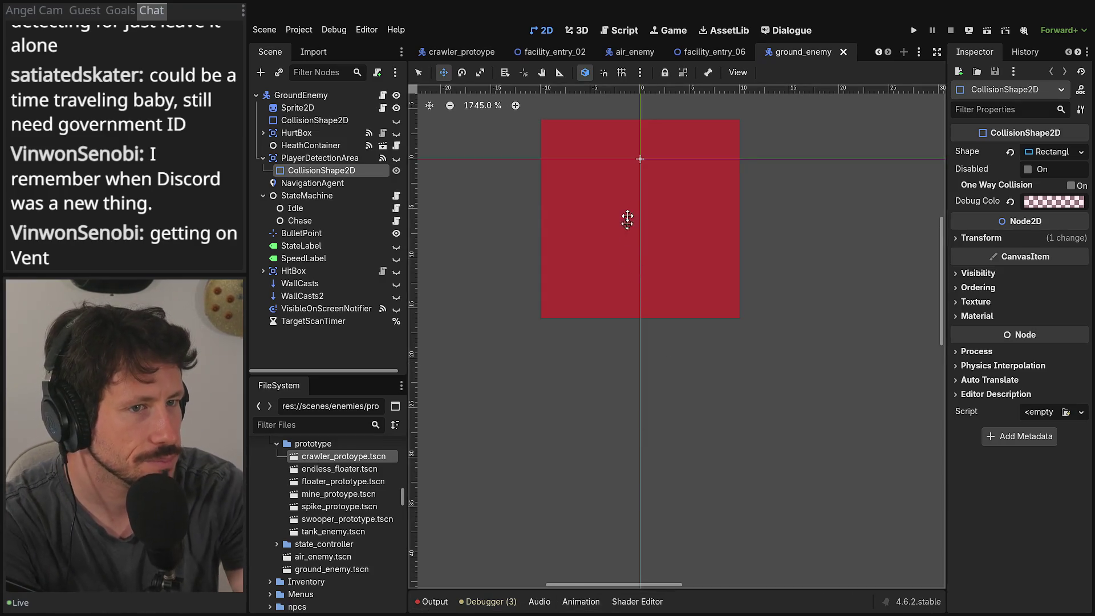
click(726, 50)
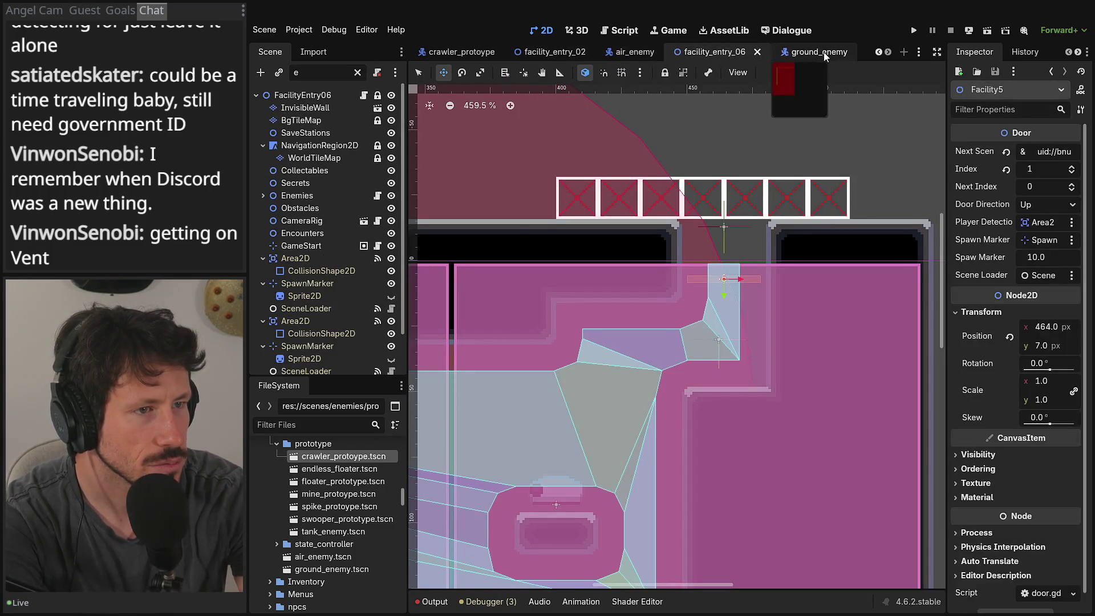
Step: Open crawler_protoype.tscn, select the Crawler node to see Max Speed 40.0, and widen the Scene dock
double_click(343, 456)
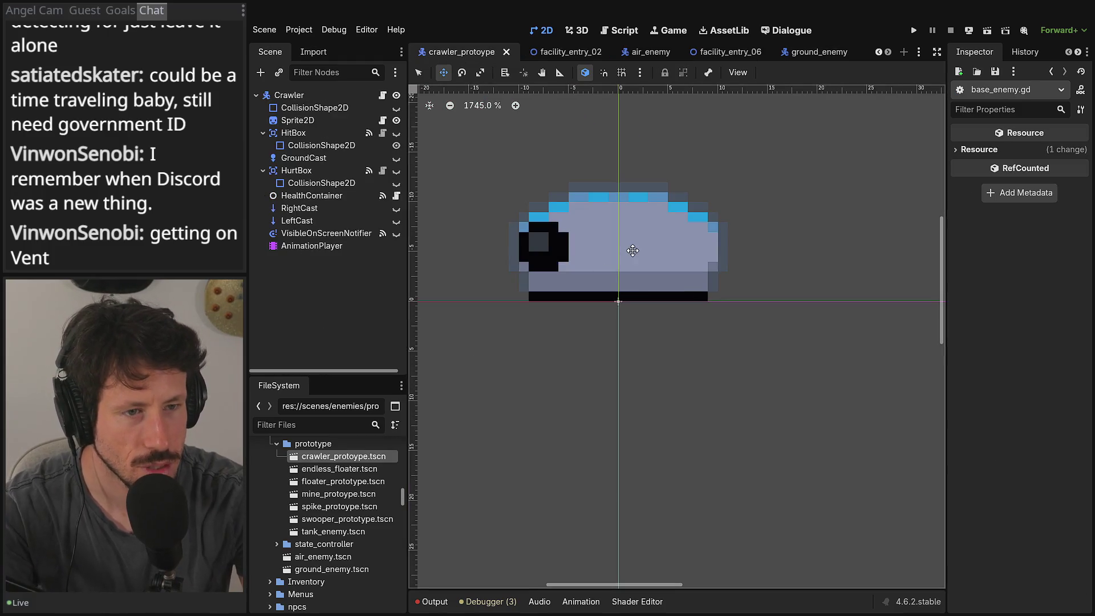
scroll(533, 220, left, 3)
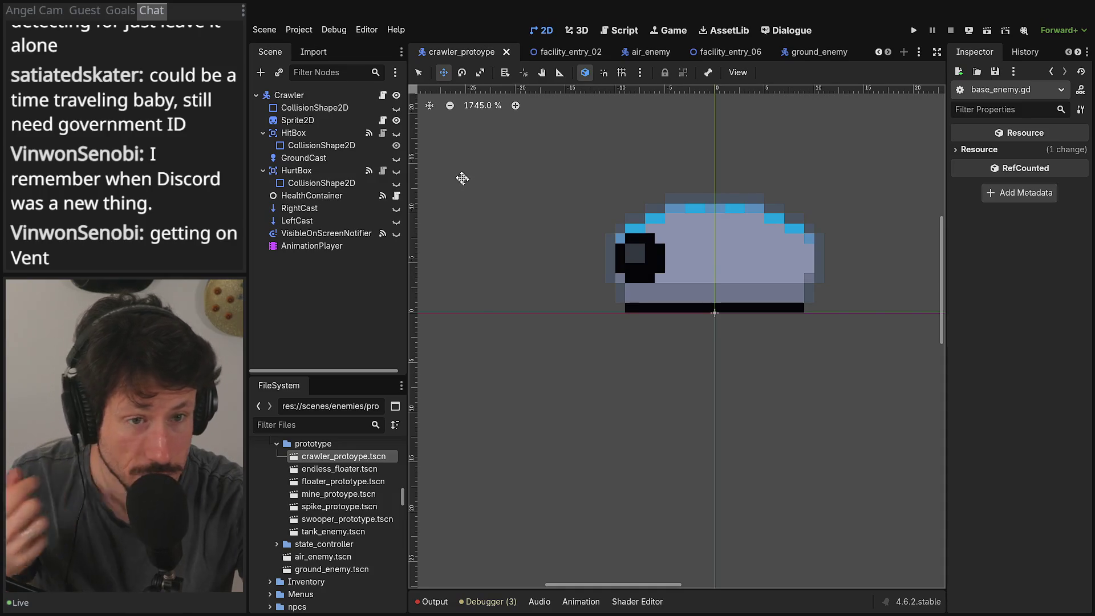
scroll(537, 179, up, 1)
scroll(537, 179, right, 1)
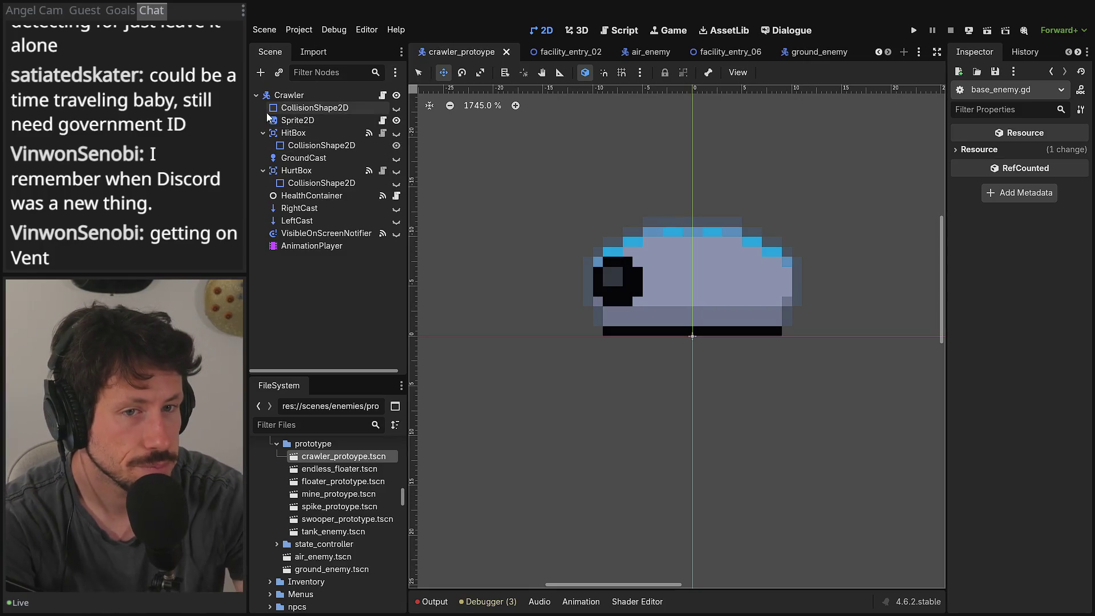
click(286, 96)
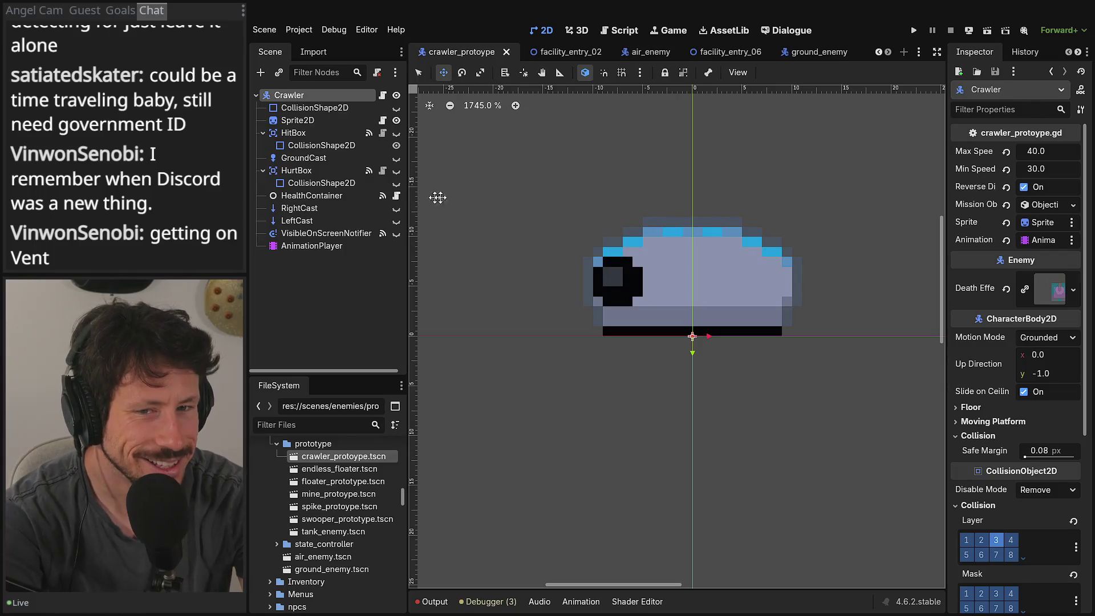
scroll(697, 187, down, 1)
scroll(697, 187, left, 1)
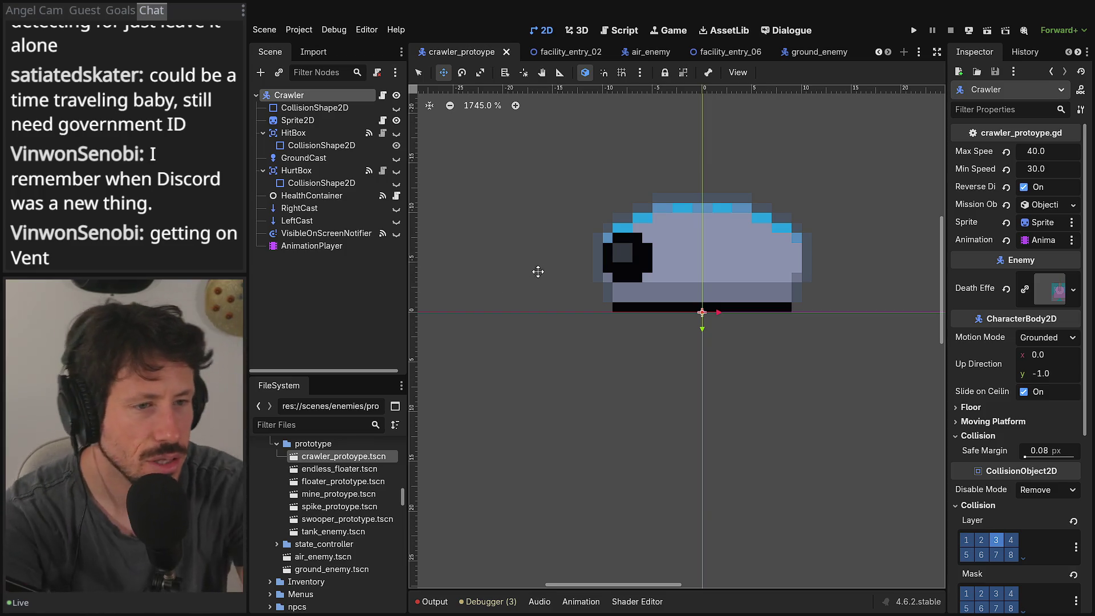
drag(620, 315, 573, 337)
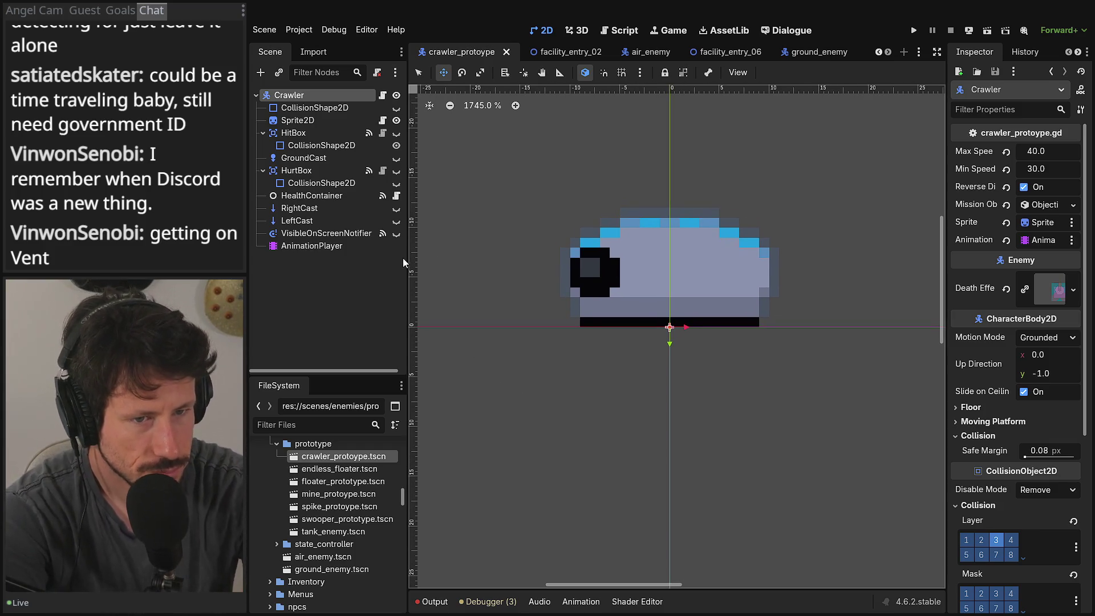
drag(406, 260, 426, 260)
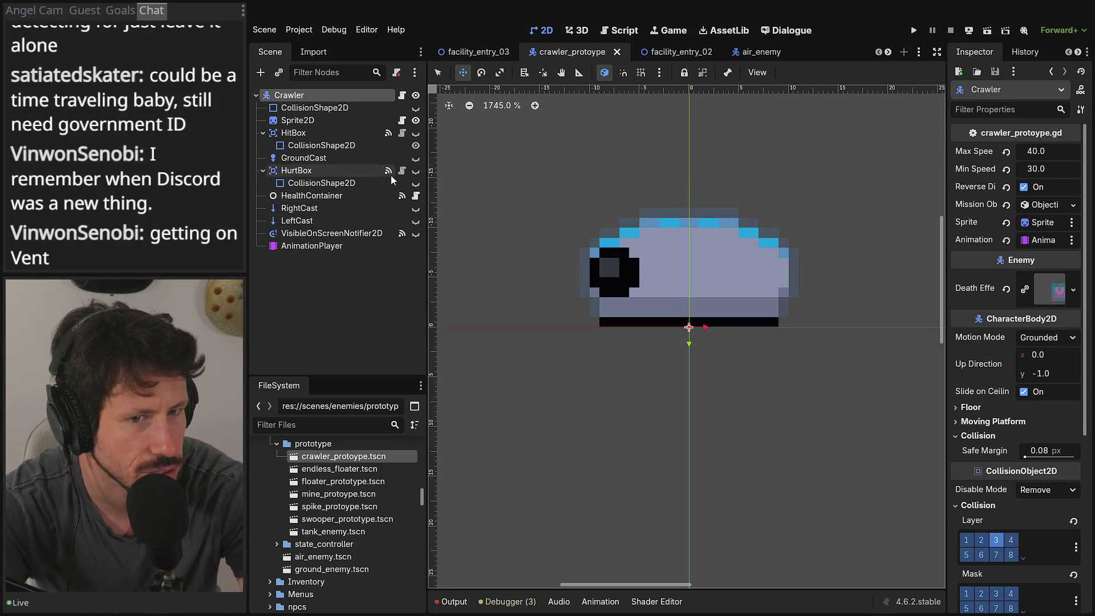
Step: Check the HurtBox and Crawler nodes, show the Output panel, and open crawler_protoype.gd
click(336, 171)
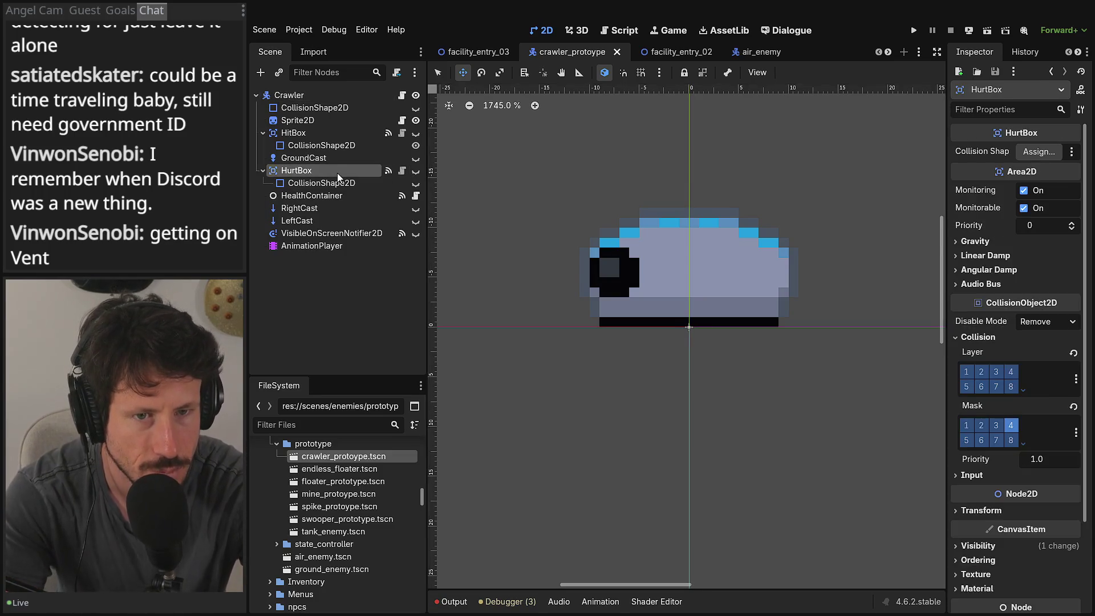
click(320, 96)
drag(697, 273, 684, 266)
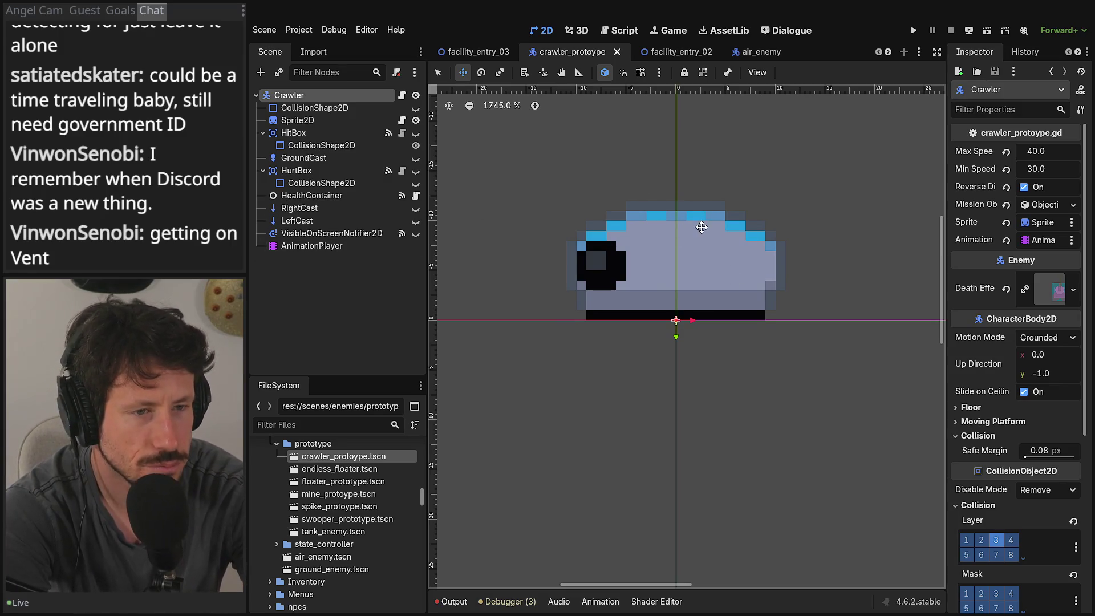
drag(581, 221, 594, 235)
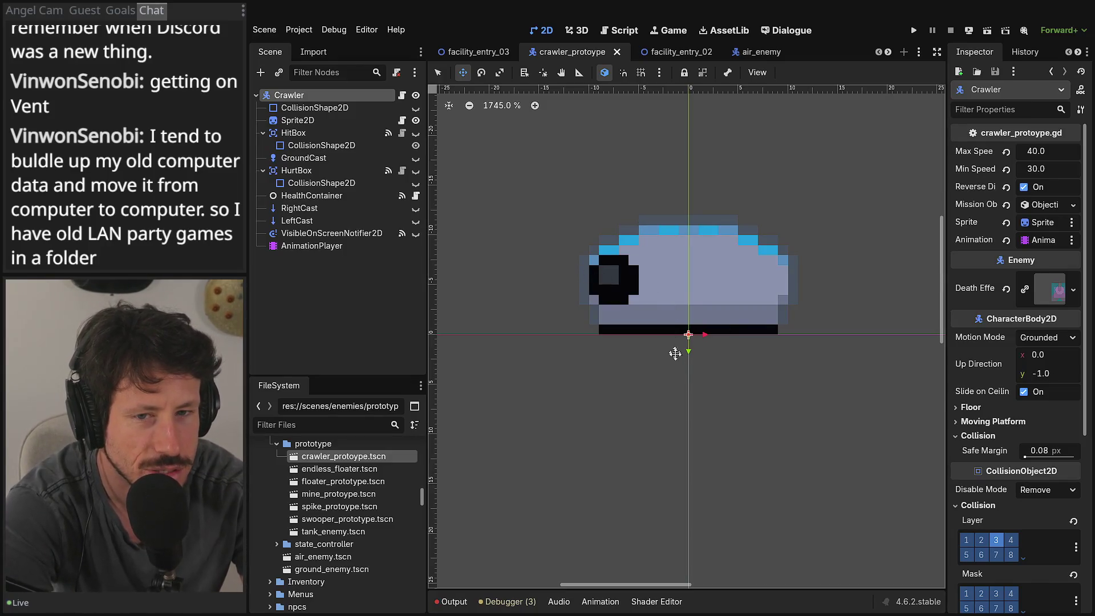
drag(673, 345, 660, 329)
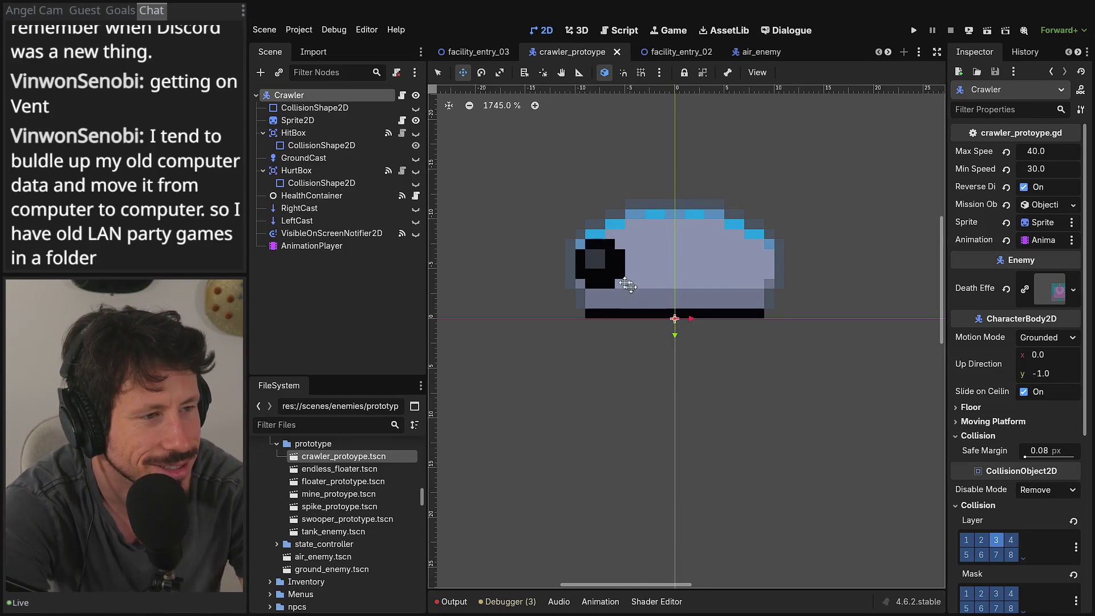
drag(660, 358, 635, 398)
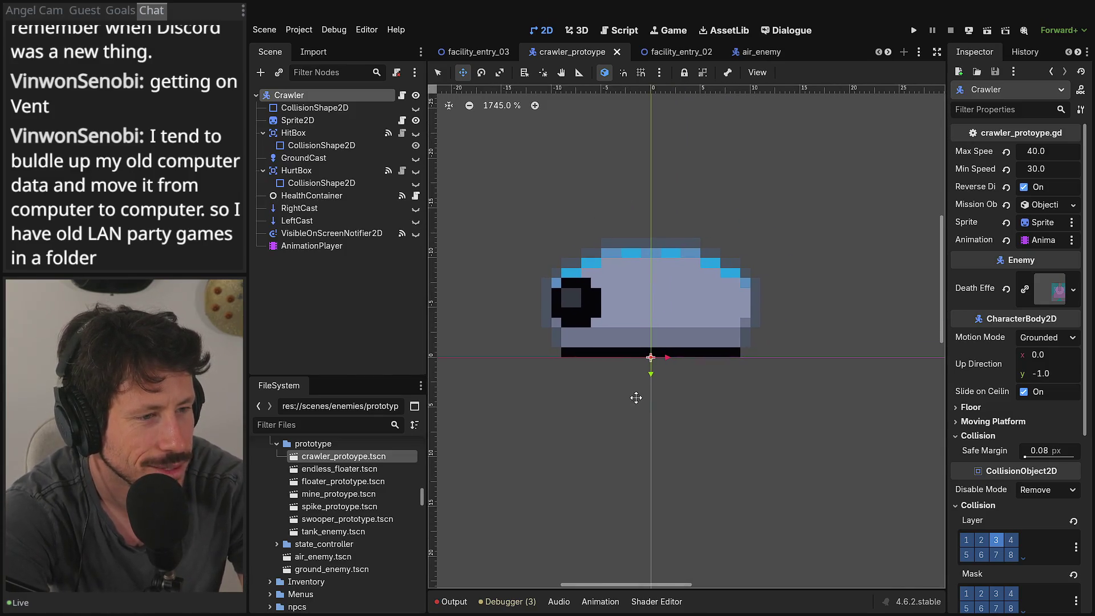
click(454, 602)
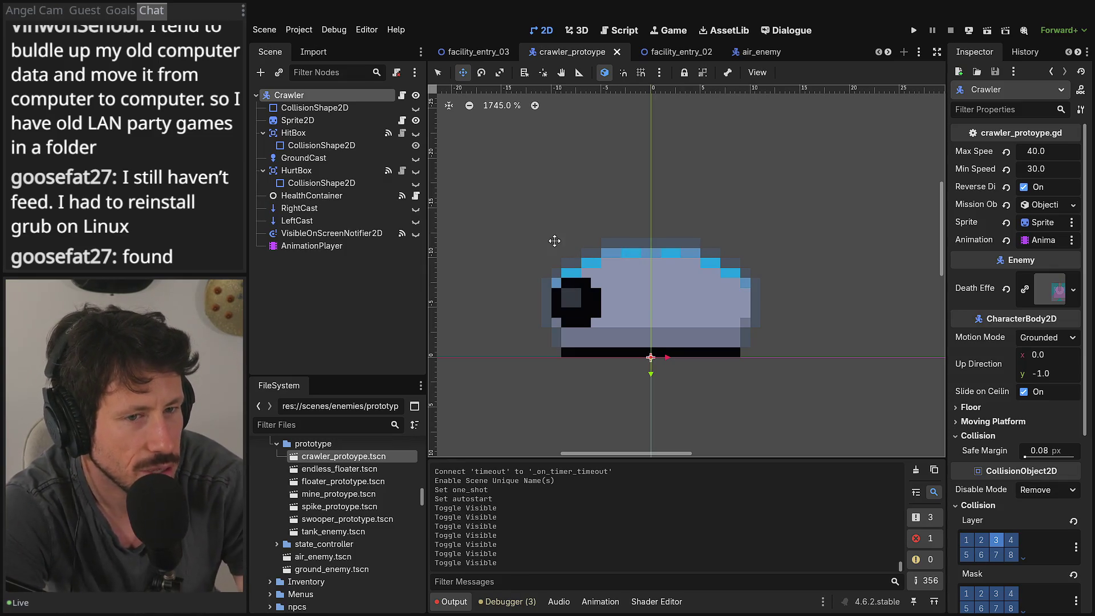
click(402, 95)
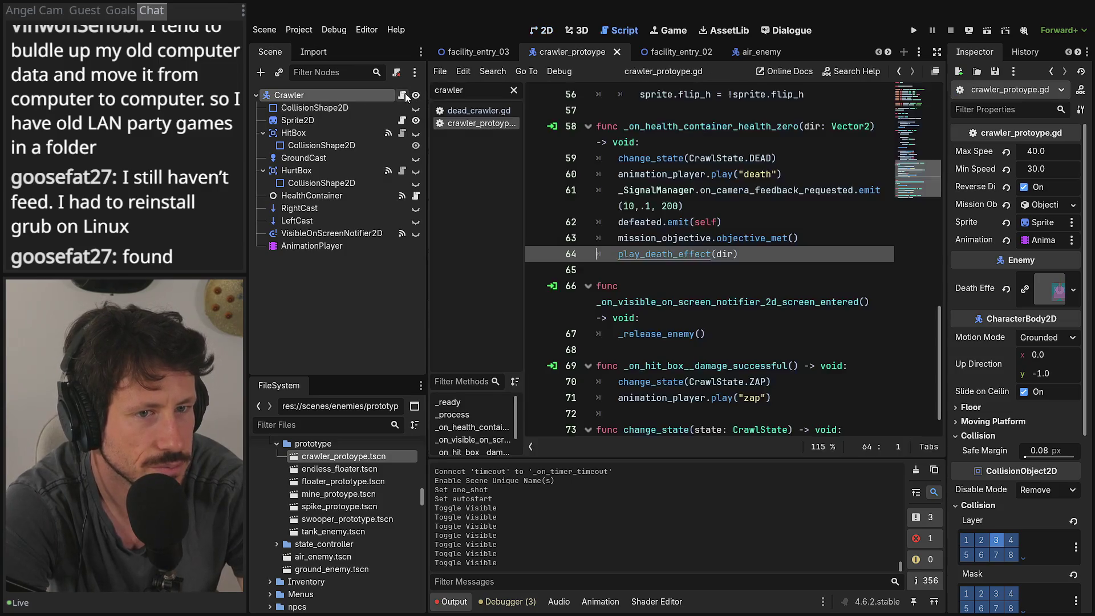
Step: Write 'func spawn_dead_crawler() -> void:' at line 76 after change_state, then expand the editor
scroll(744, 370, down, 1)
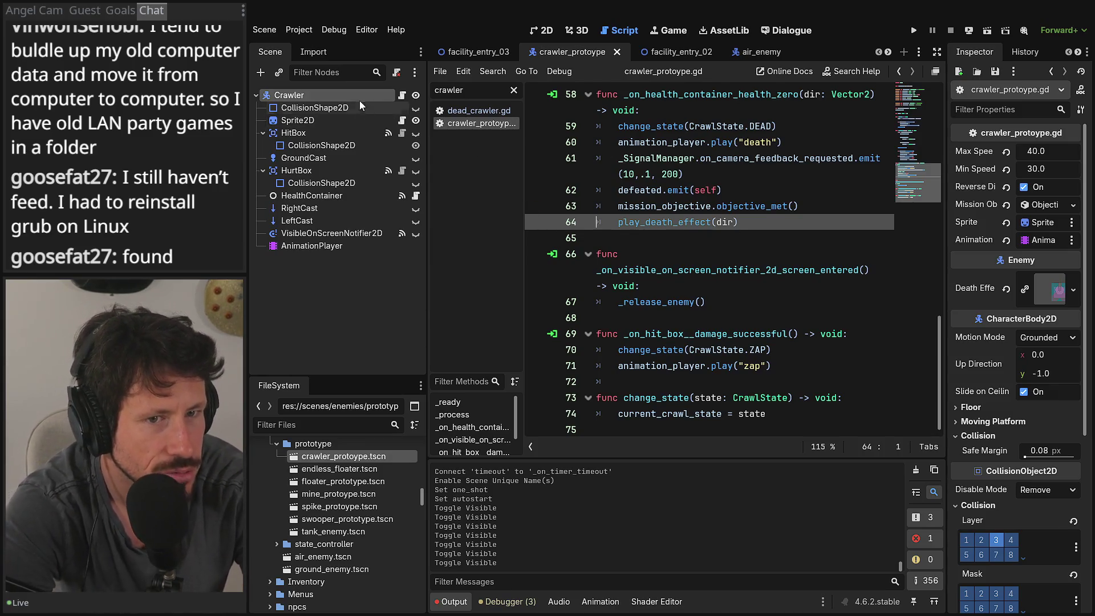
click(700, 397)
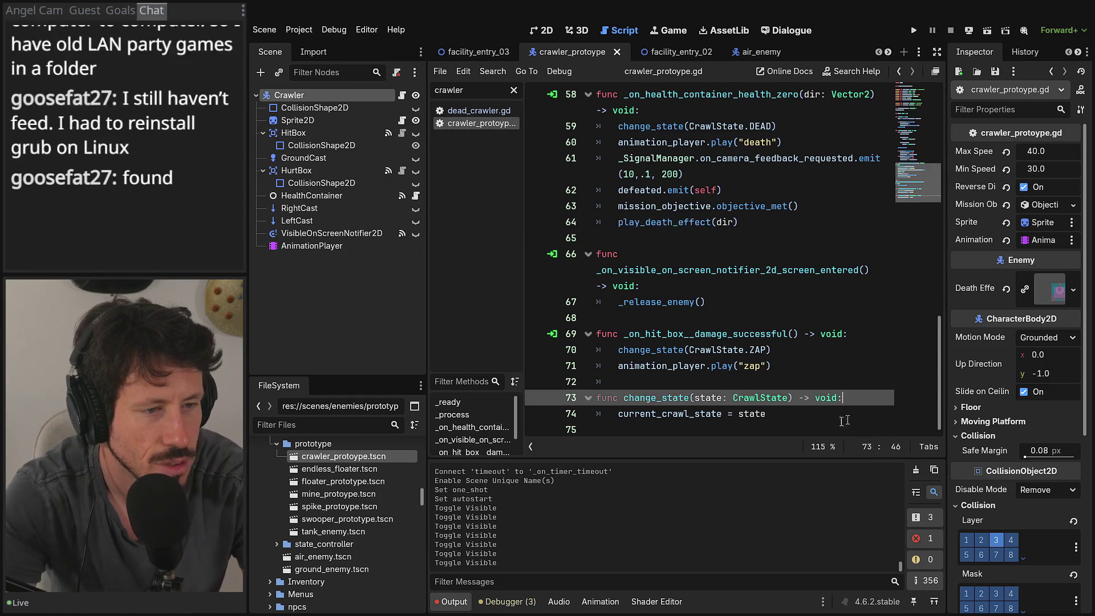
key(Down)
key(Down)
key(Down)
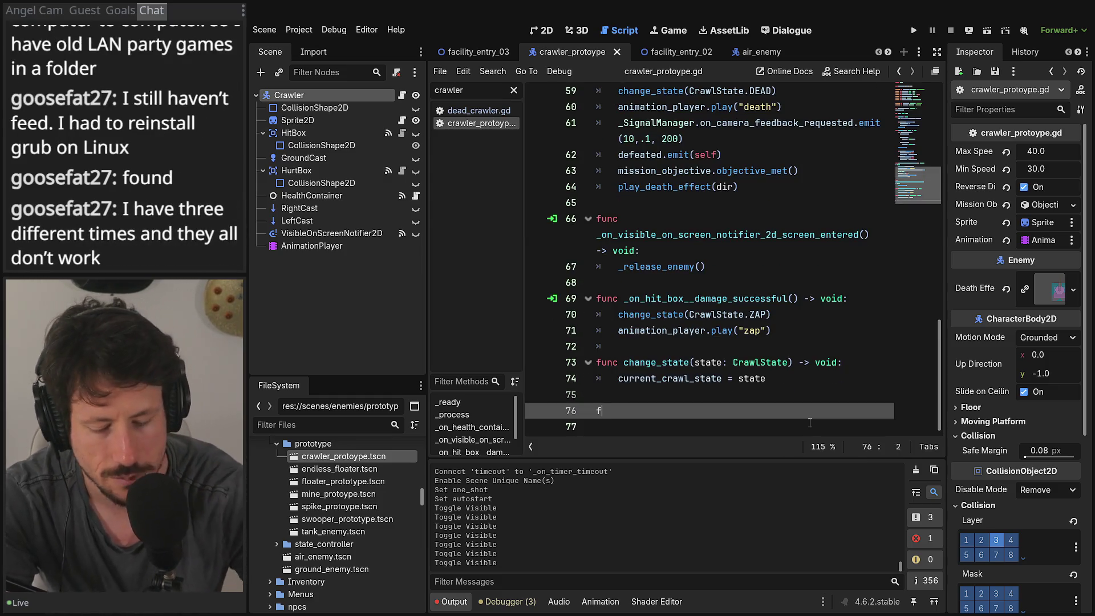
text(unc spawn_dead)
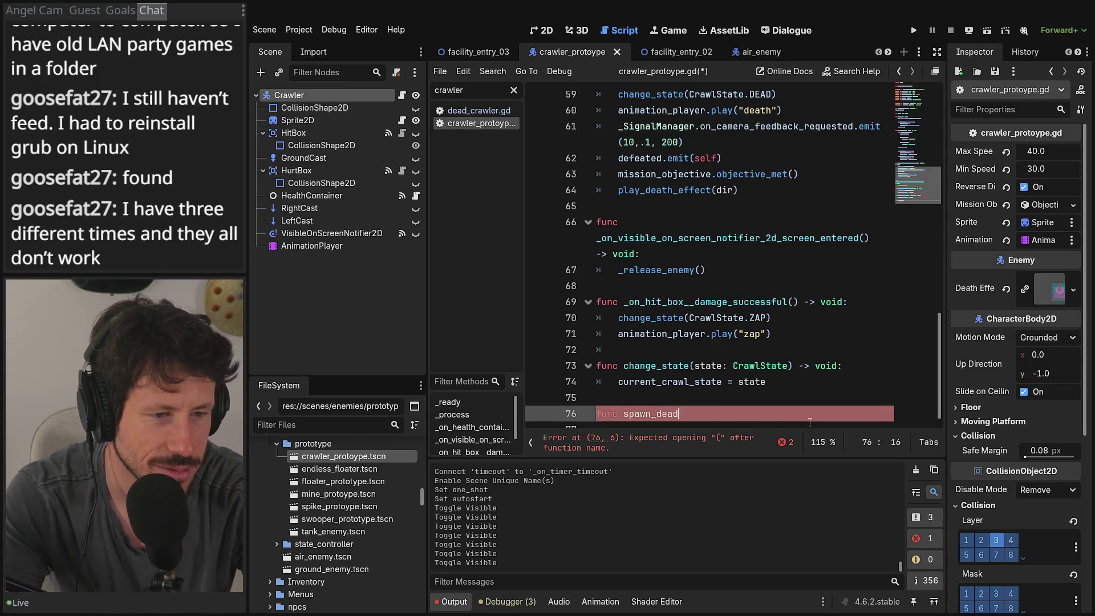
text(_crawkl)
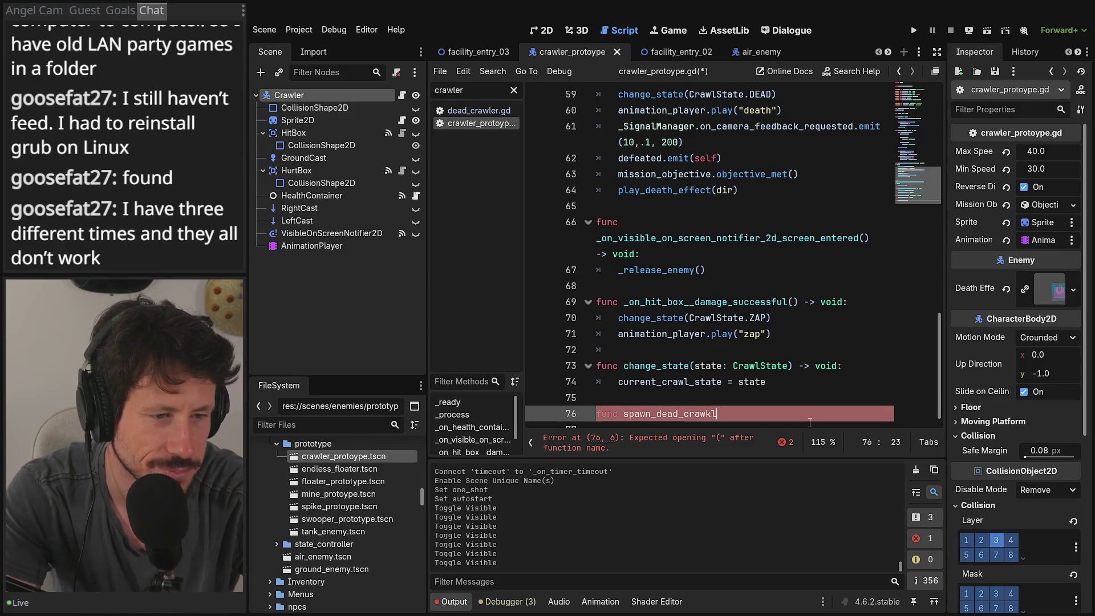
key(BackSpace)
key(BackSpace)
text(ler() 0>)
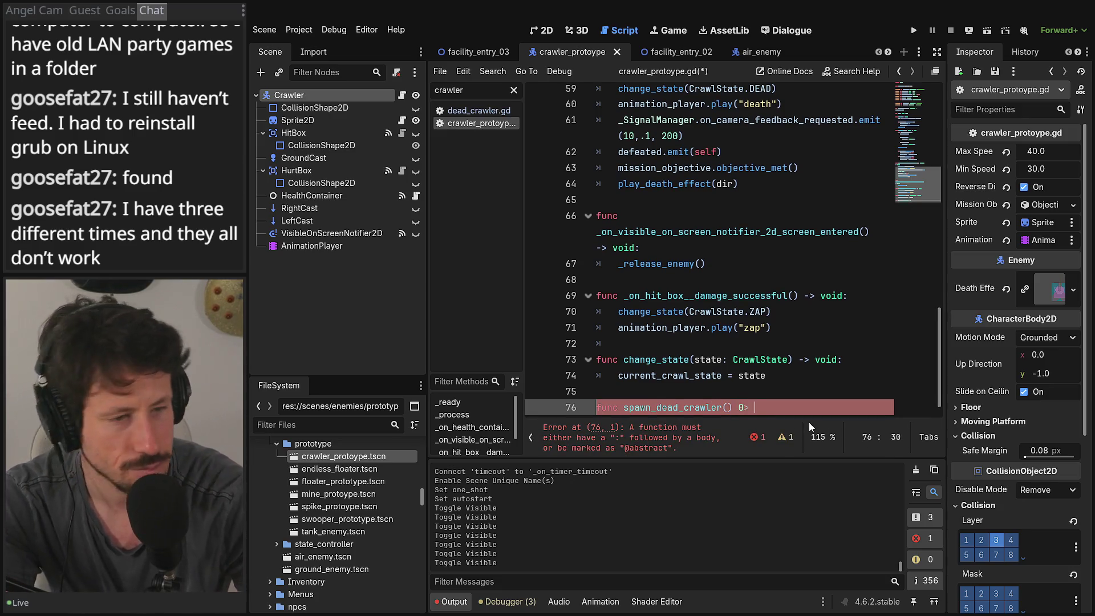
text( v)
key(BackSpace)
key(BackSpace)
key(BackSpace)
text(-)
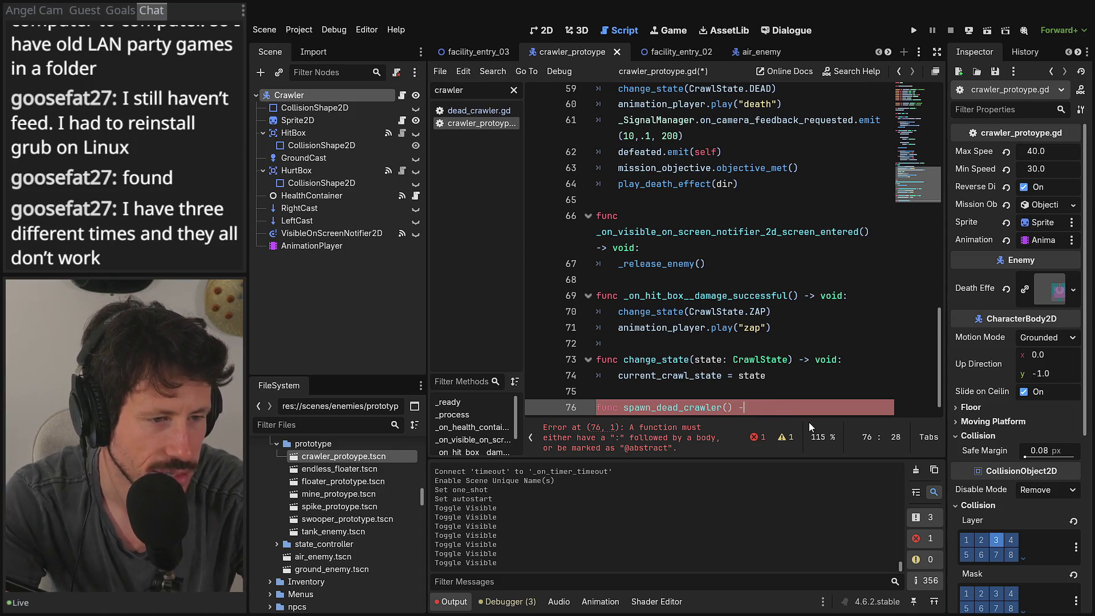
text(> v)
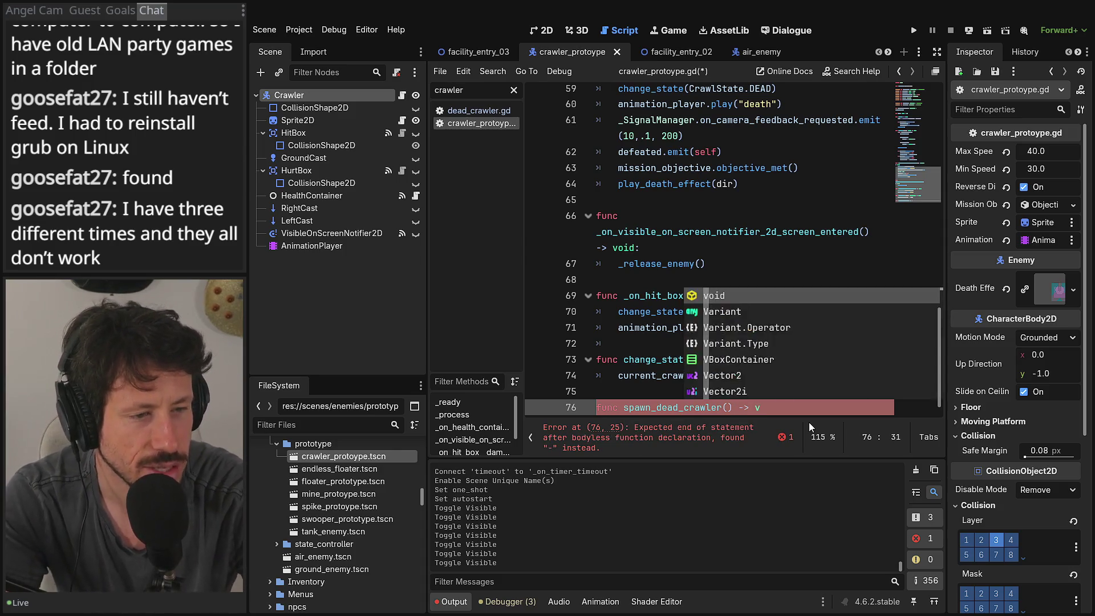
text(oid:)
key(Return)
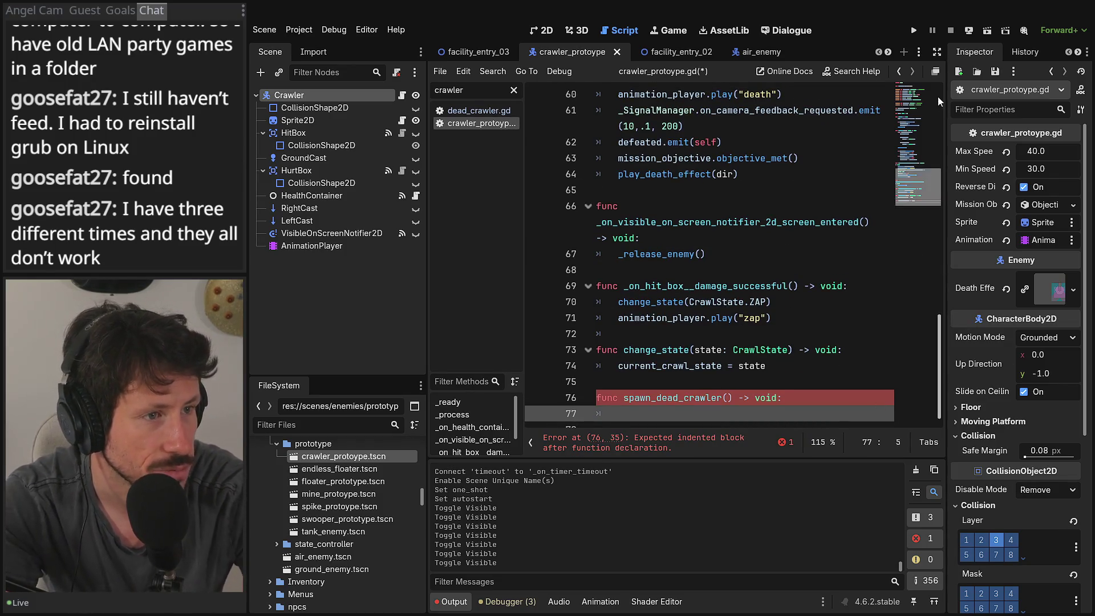
click(937, 52)
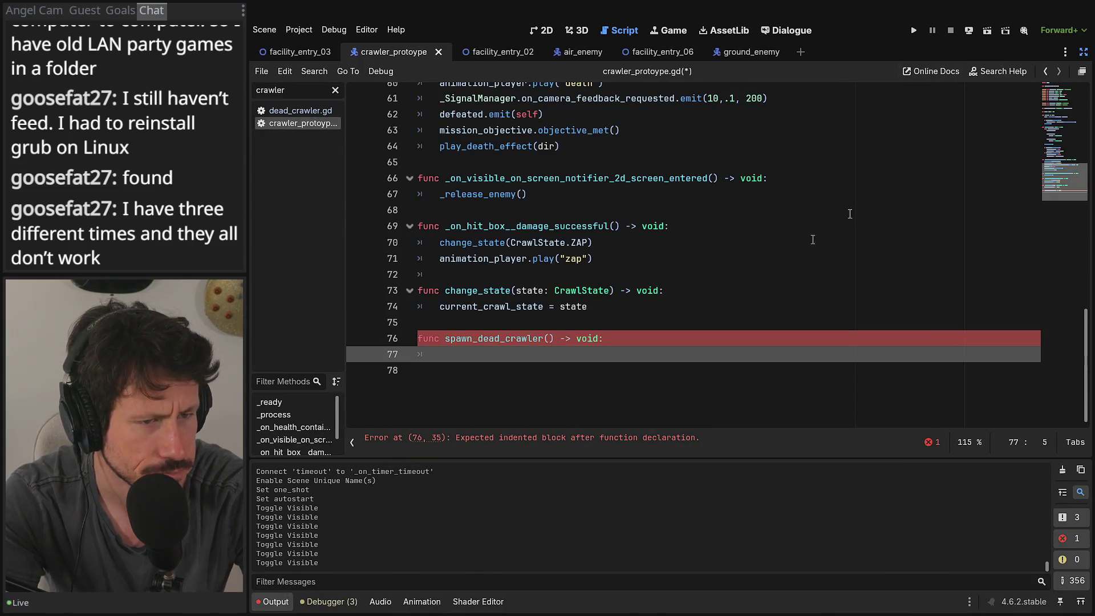
Step: Restore the side panels and give spawn_dead_crawler a placeholder pass body
click(1084, 52)
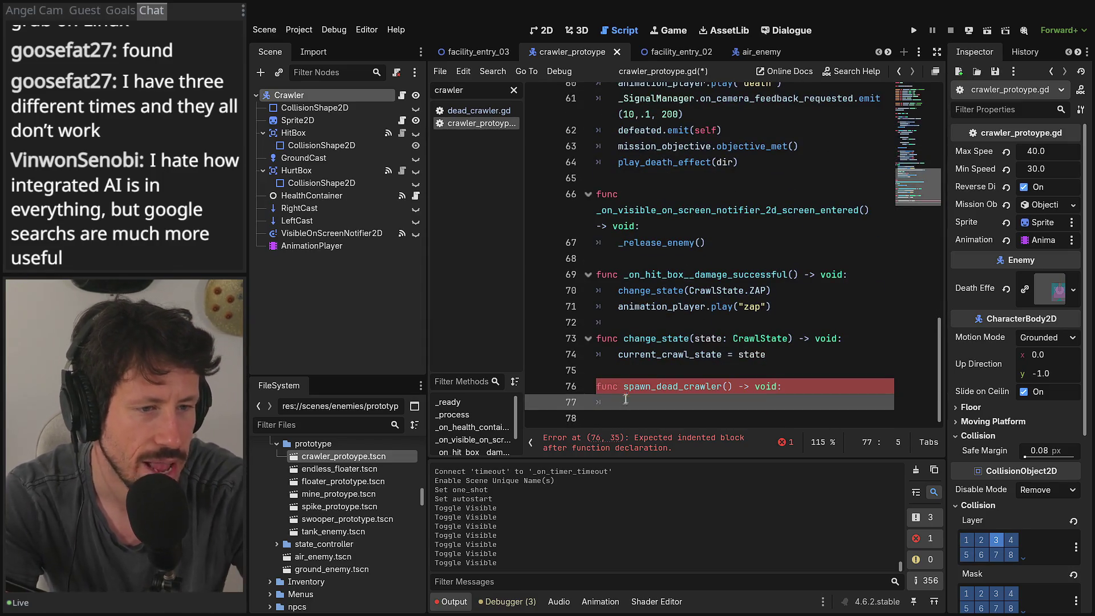
text(pa)
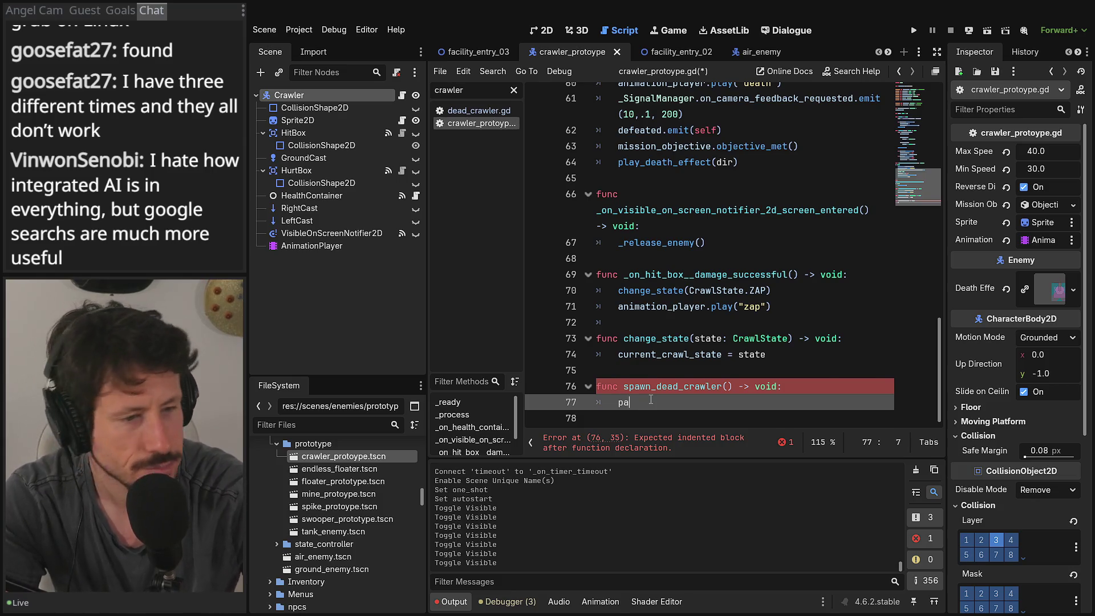
text(ss)
scroll(651, 400, up, 15)
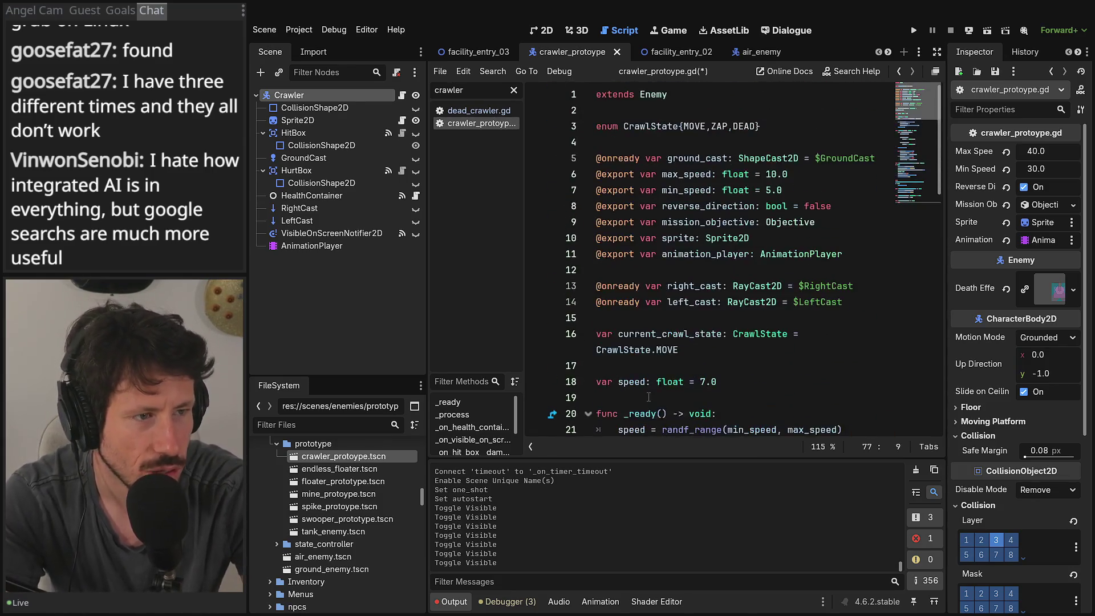
Step: Add a blank line below the CrawlState enum on line 3 and focus the Filter Files field
click(783, 129)
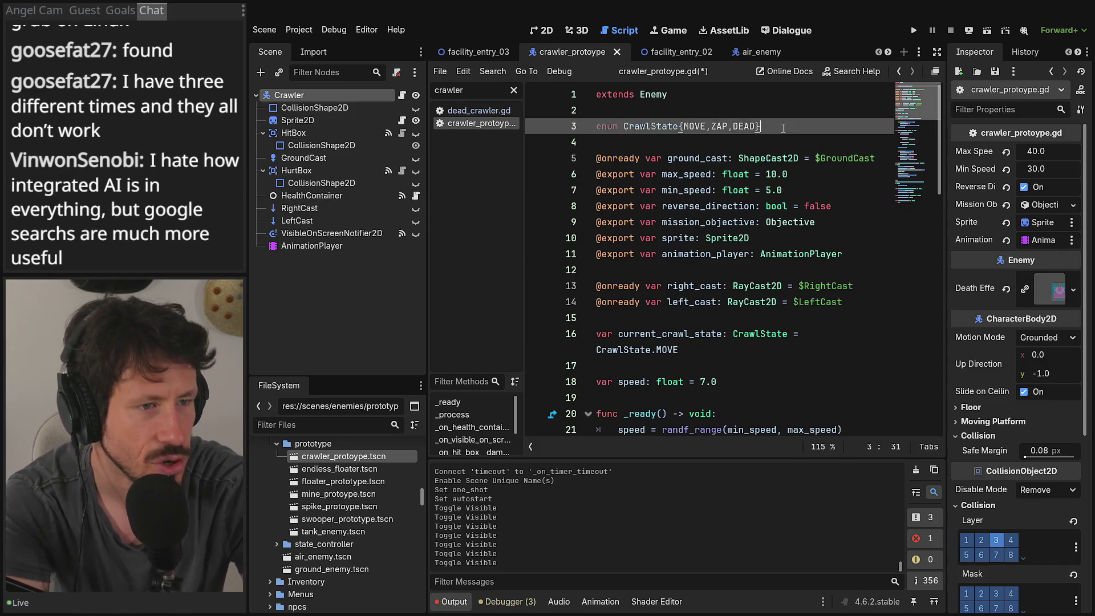
key(Return)
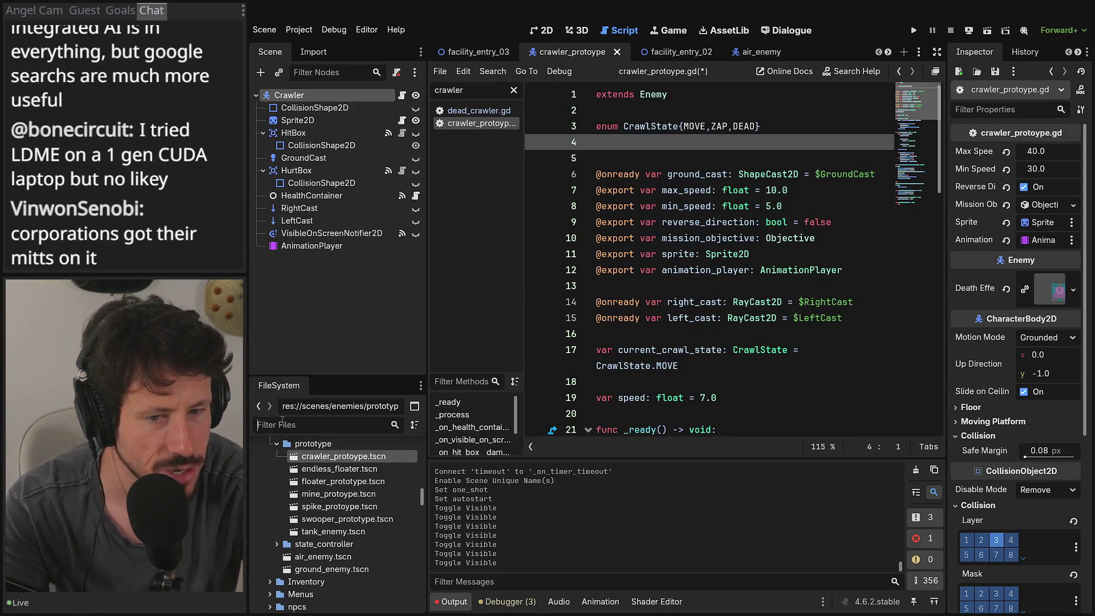
click(282, 422)
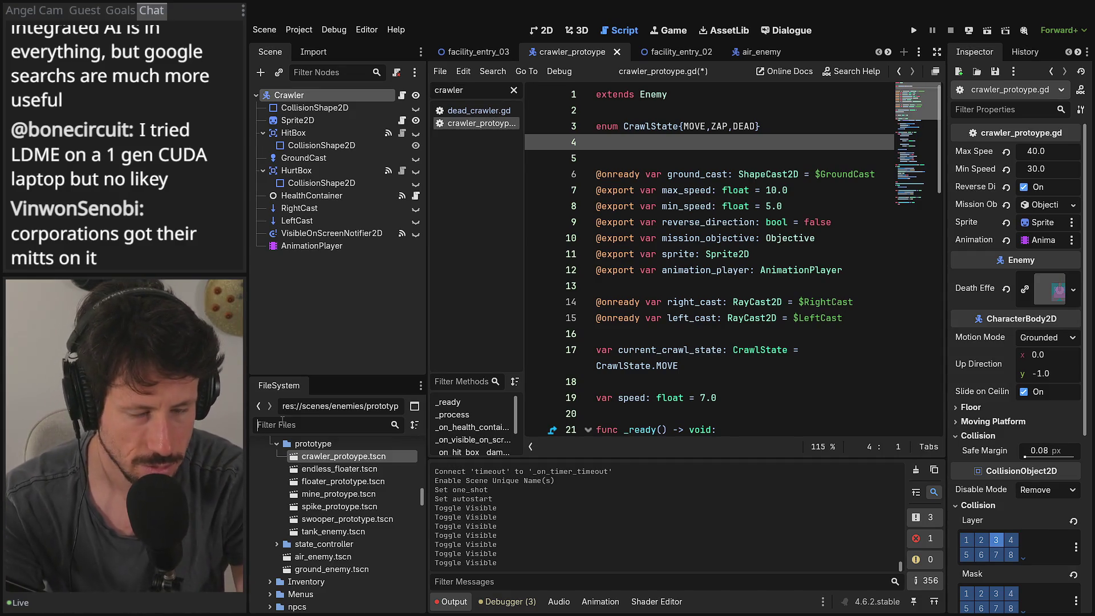
scroll(386, 522, down, 10)
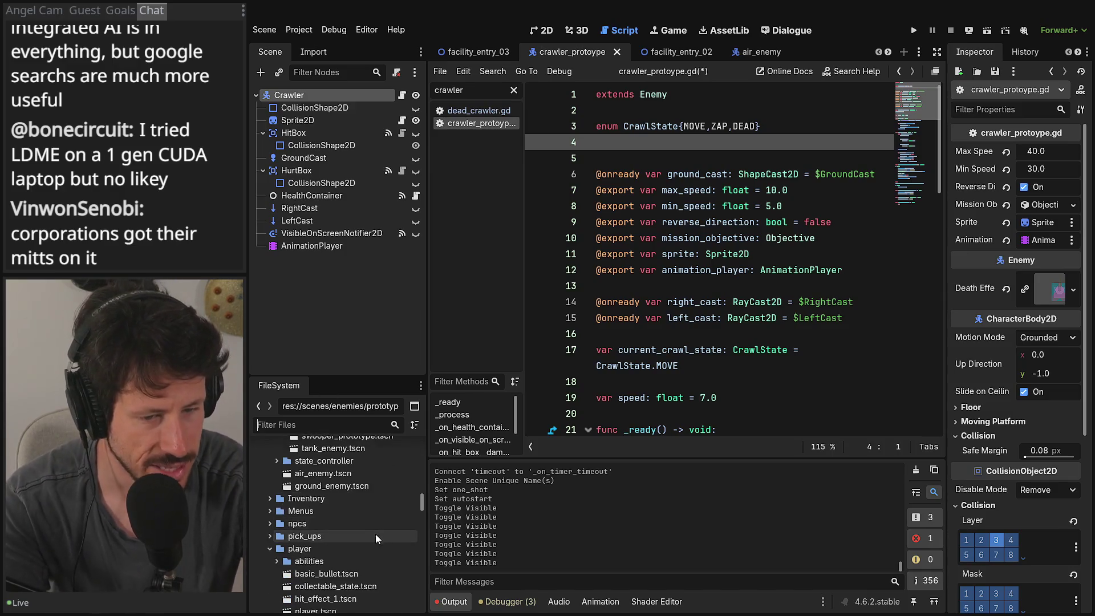
scroll(380, 503, up, 8)
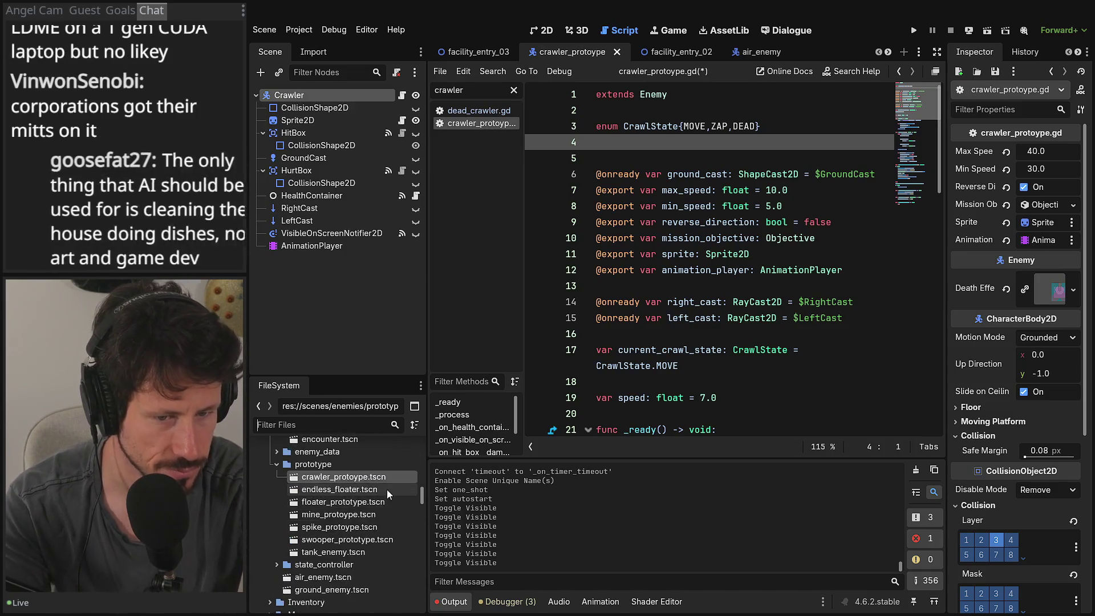
Step: Filter FileSystem for 'dead' and drag dead_crawler.tscn's path into the script below the enum
scroll(280, 456, up, 3)
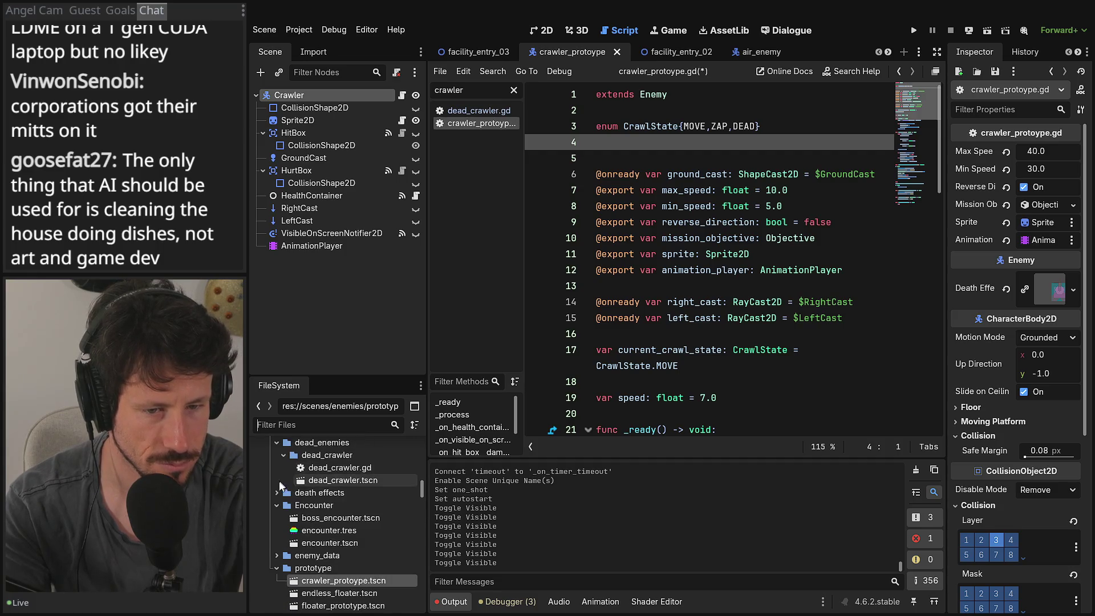
text(dead)
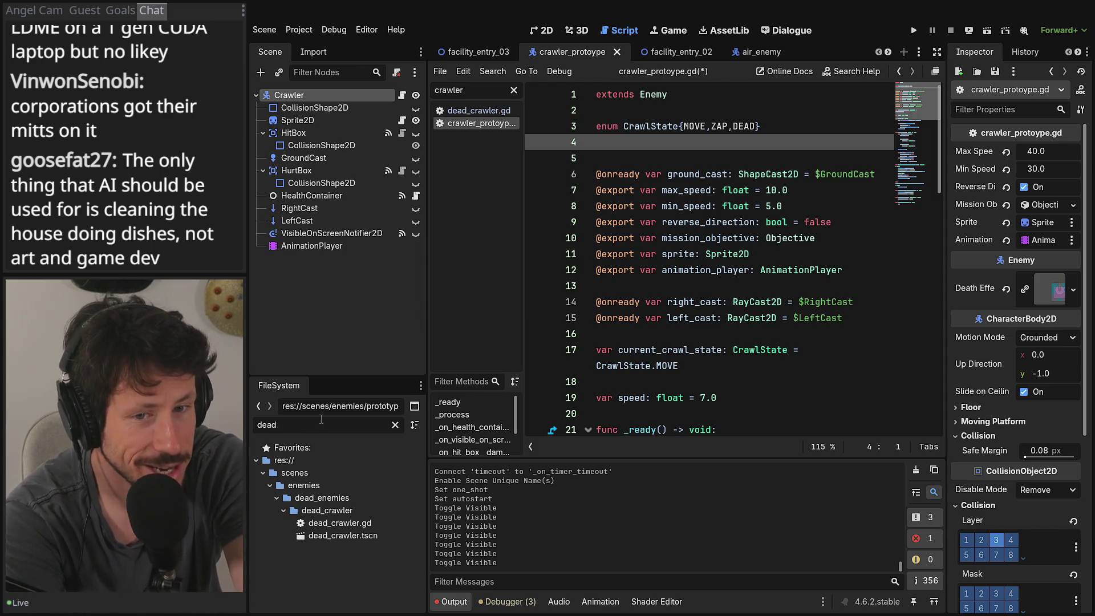
mouse_move(338, 536)
mouse_down()
mouse_move(613, 241)
mouse_move(642, 119)
mouse_move(630, 144)
mouse_up()
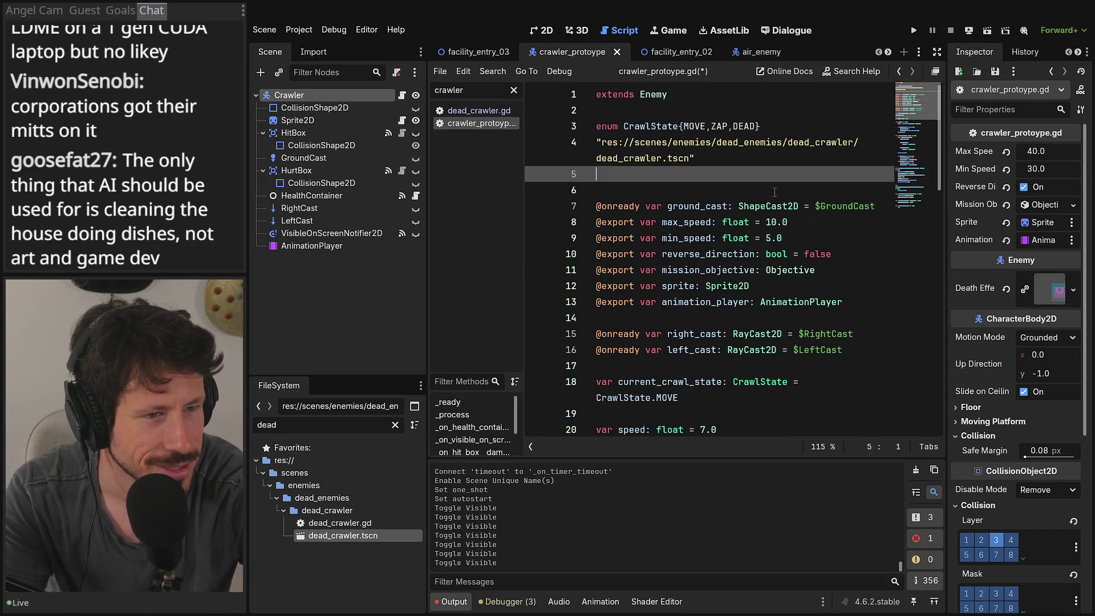
Step: Undo the extra inserted line and select the pass placeholder in spawn_dead_crawler
key(ctrl+z)
scroll(684, 256, down, 20)
double_click(628, 413)
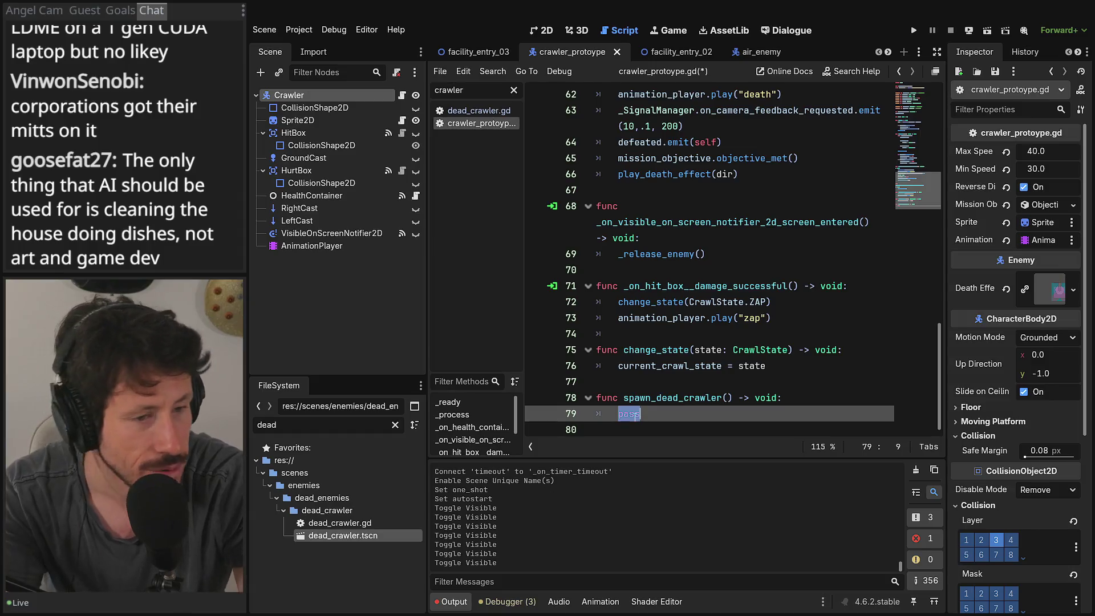
Step: Replace pass with DEAD_CRAWLER.instantiate() via autocomplete and open a new line below it
text(DEAD_CRAWLER.)
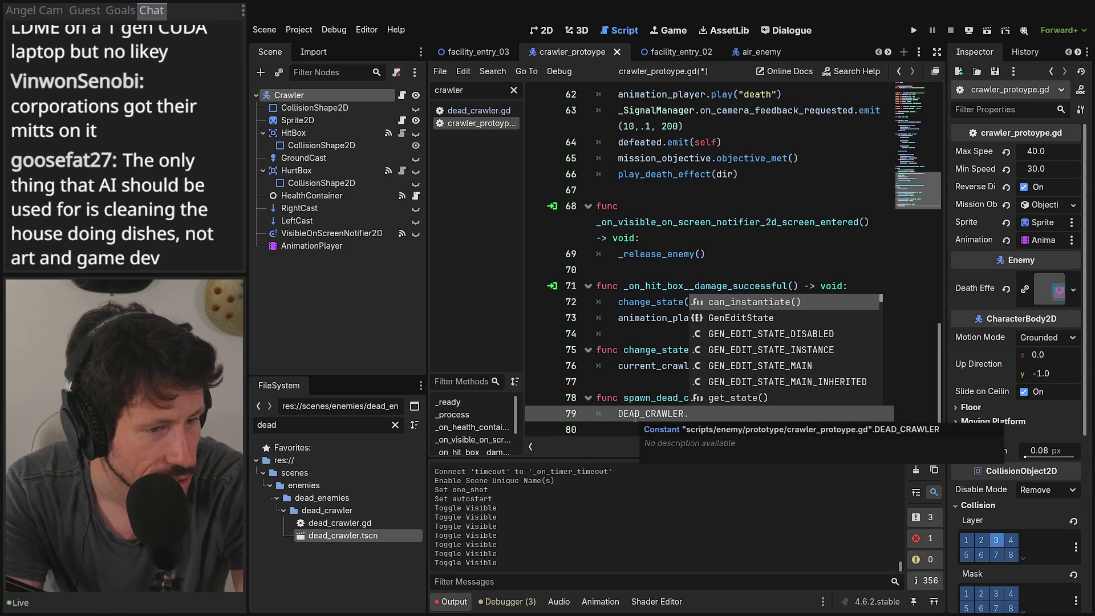
text(in)
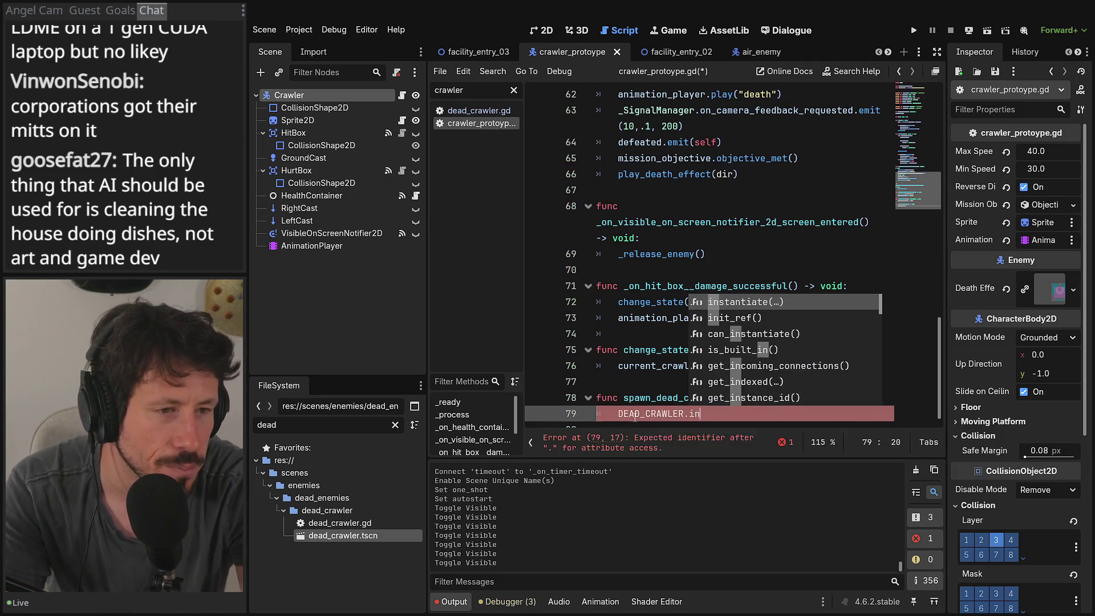
key(Return)
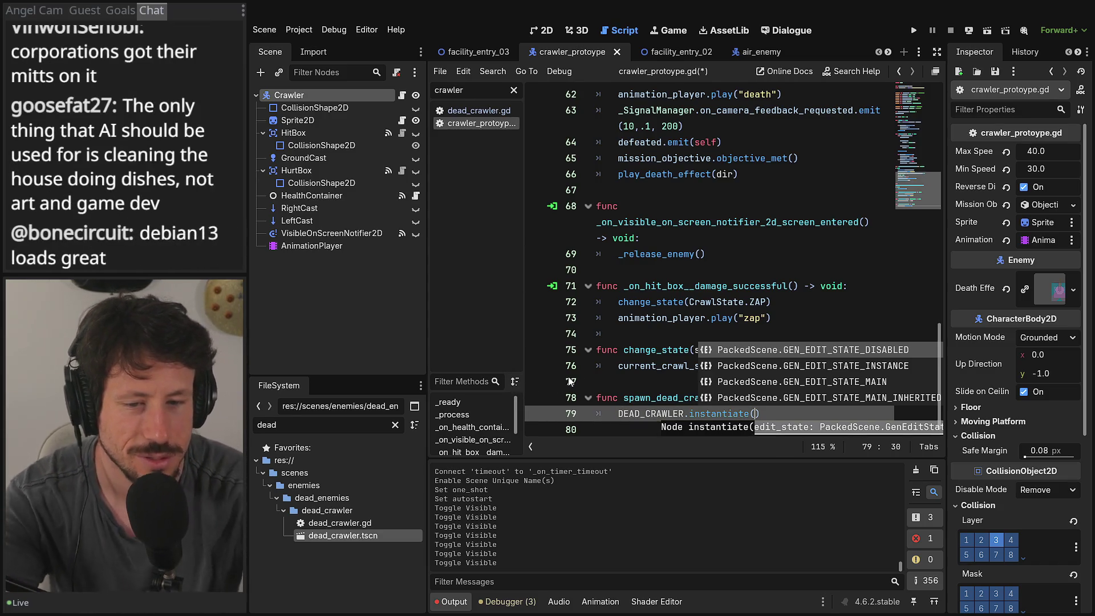
click(601, 413)
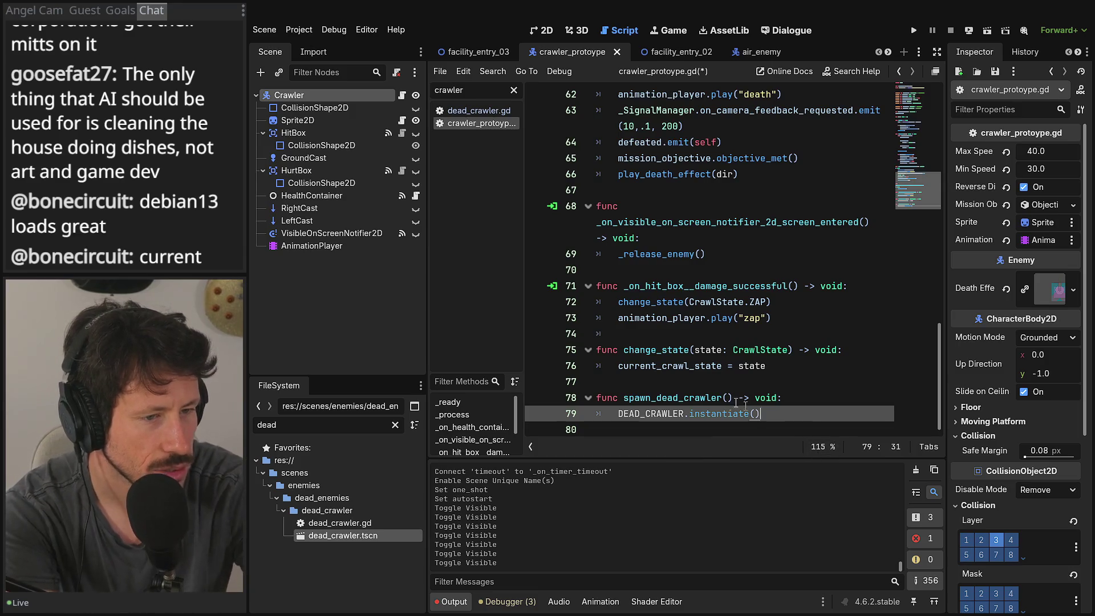
key(Up)
key(Up)
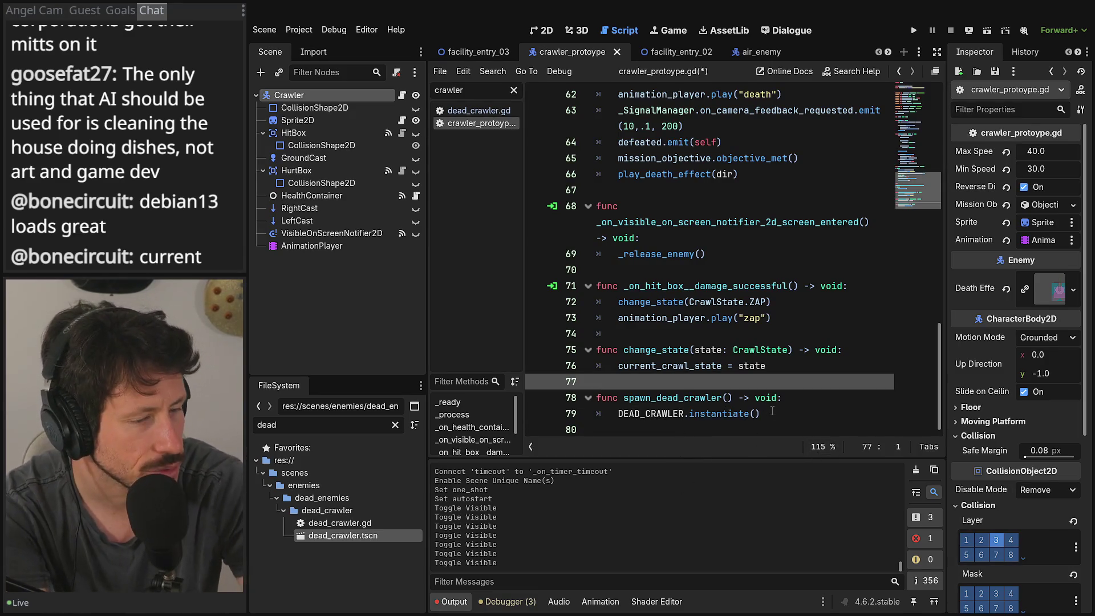
click(772, 411)
key(Return)
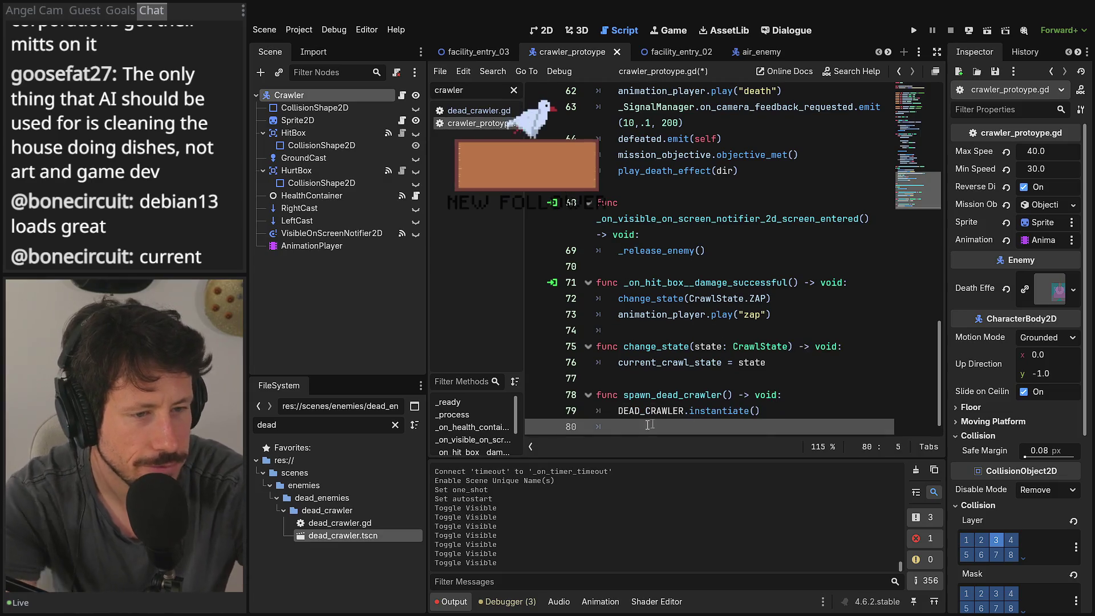
Step: Prefix line 79 with 'var body: RigidBody2D =' to store the instantiated scene
key(Up)
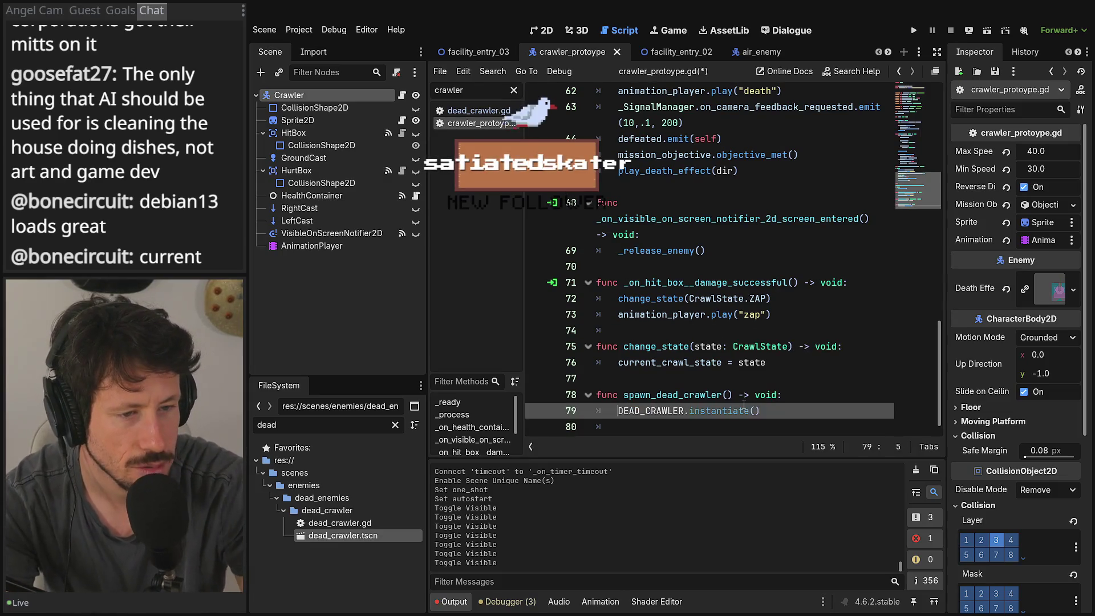
text(c)
key(BackSpace)
text(var )
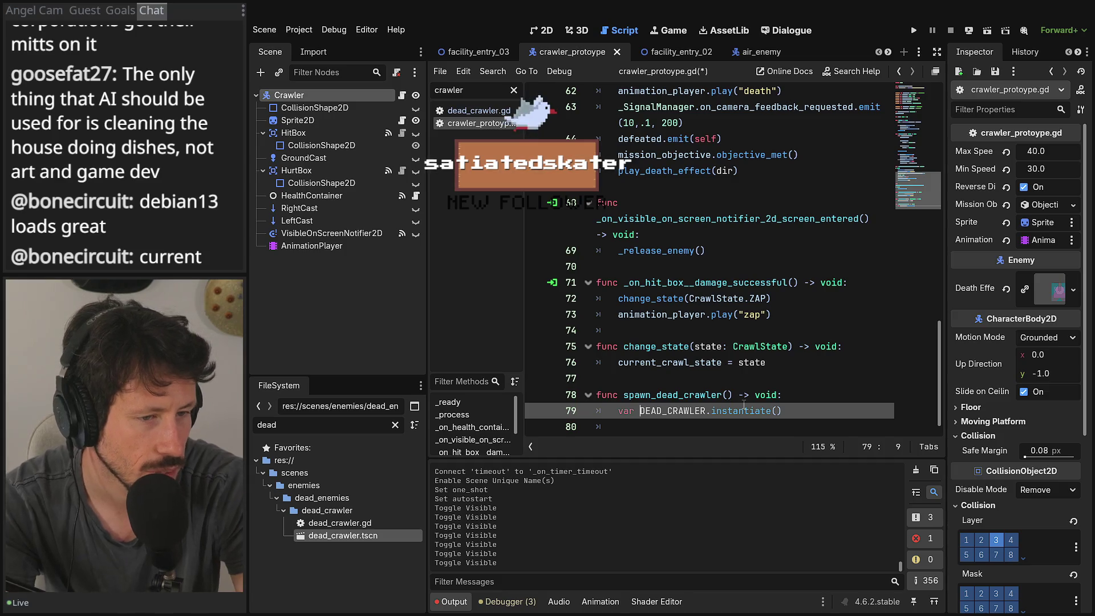
text(n)
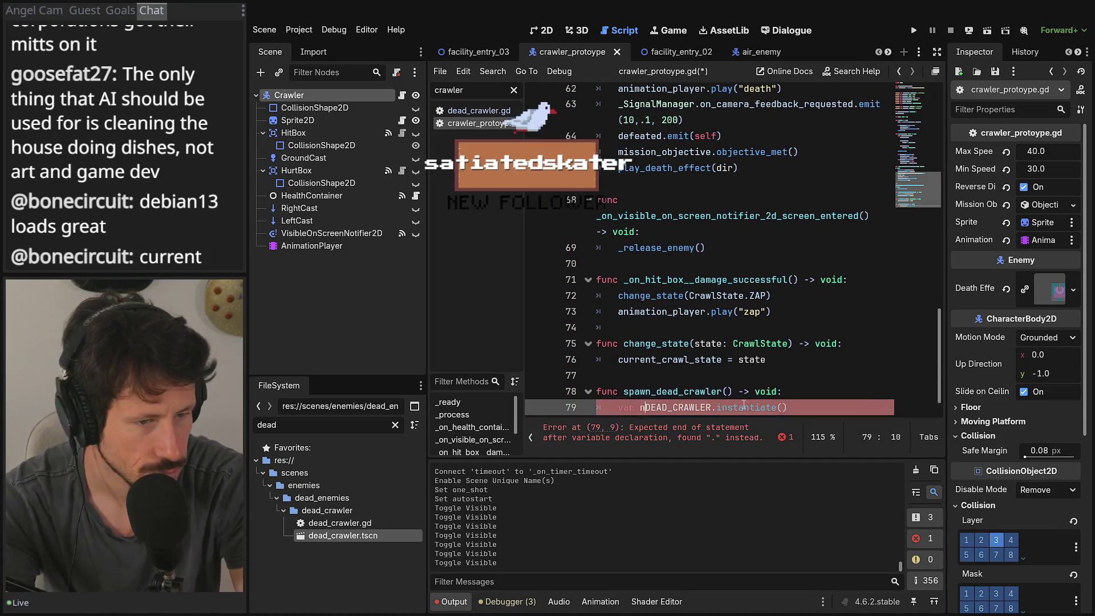
key(BackSpace)
text(body: )
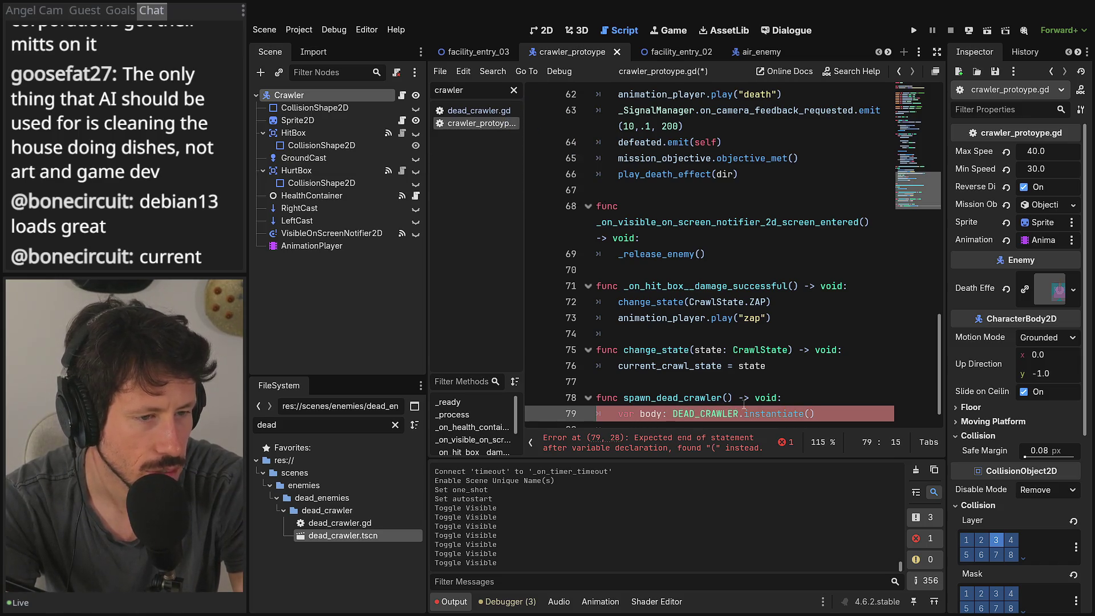
text(Ri)
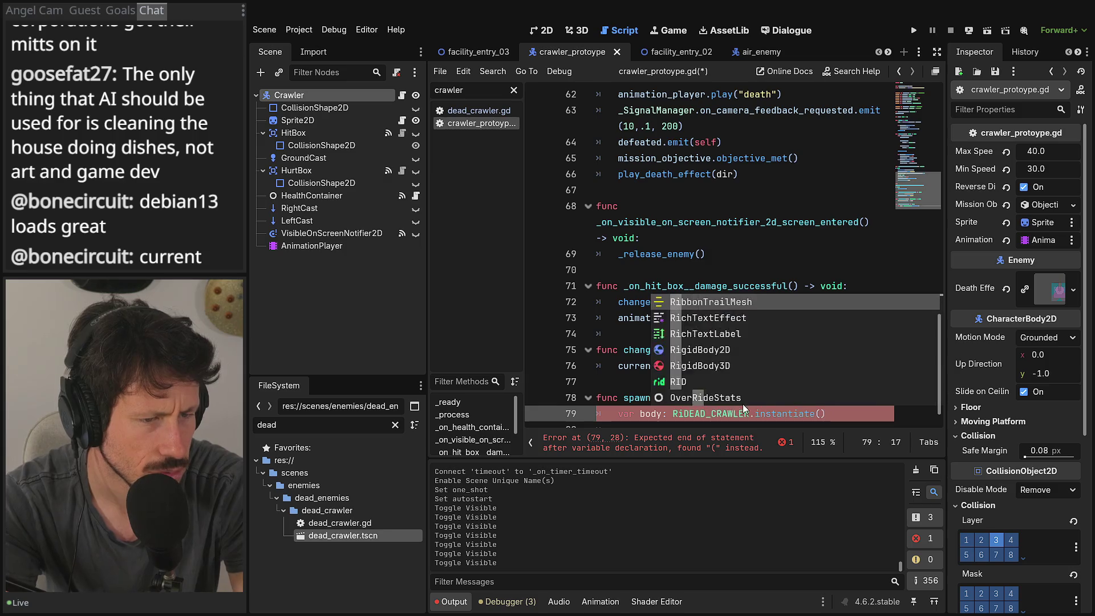
key(BackSpace)
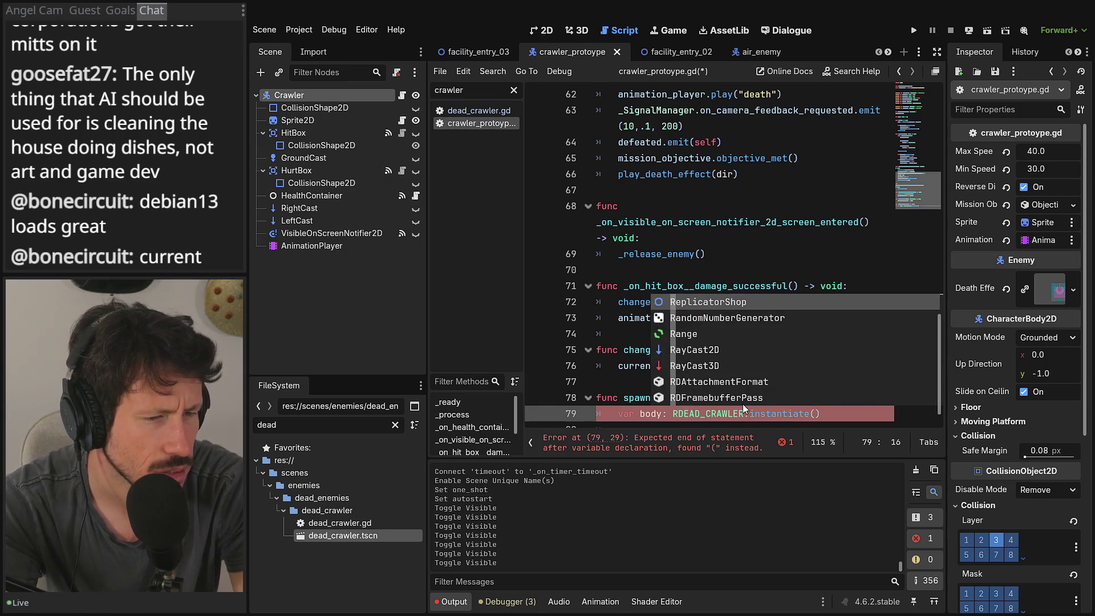
text(i)
text(gid)
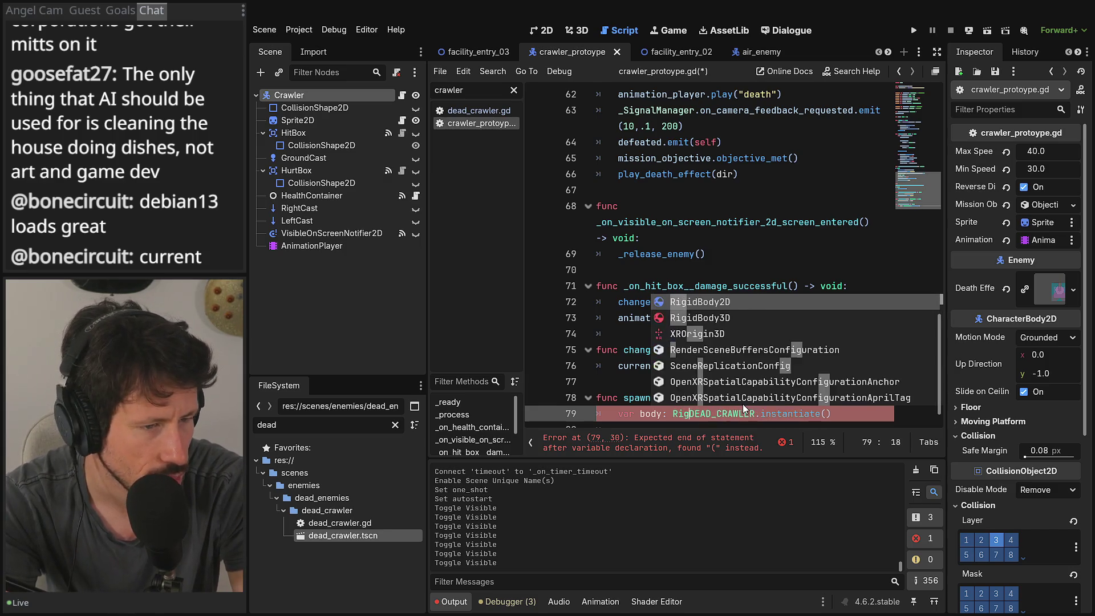
key(Return)
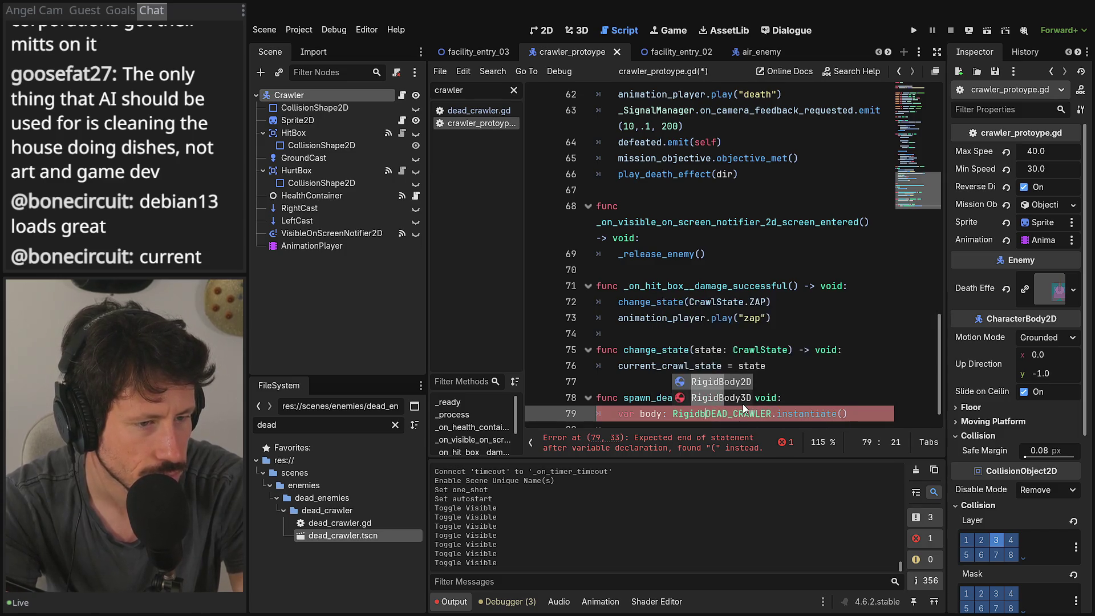
text(=)
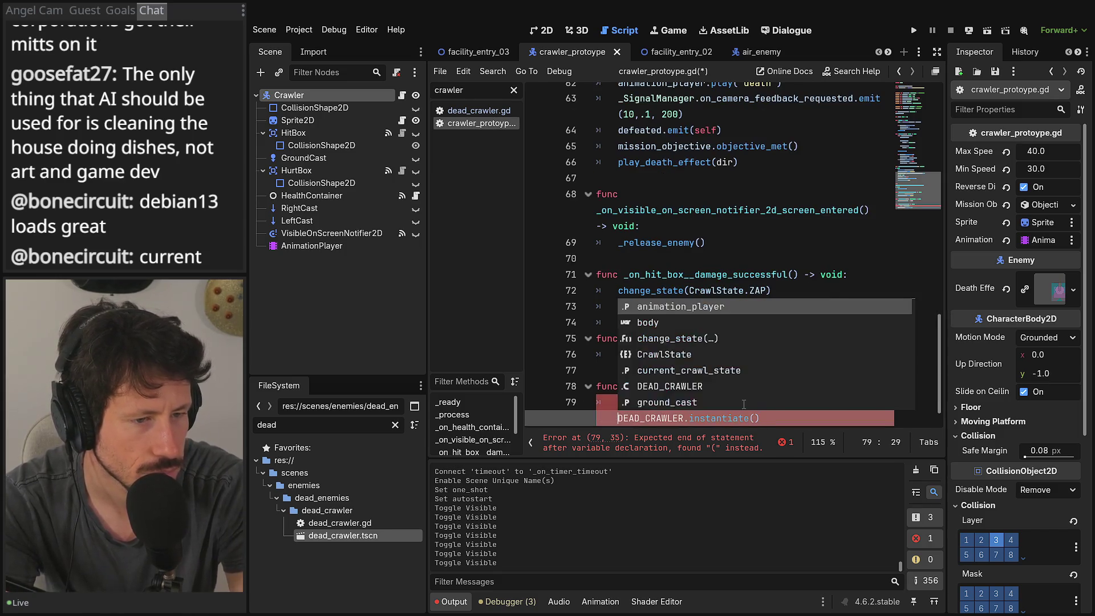
click(937, 52)
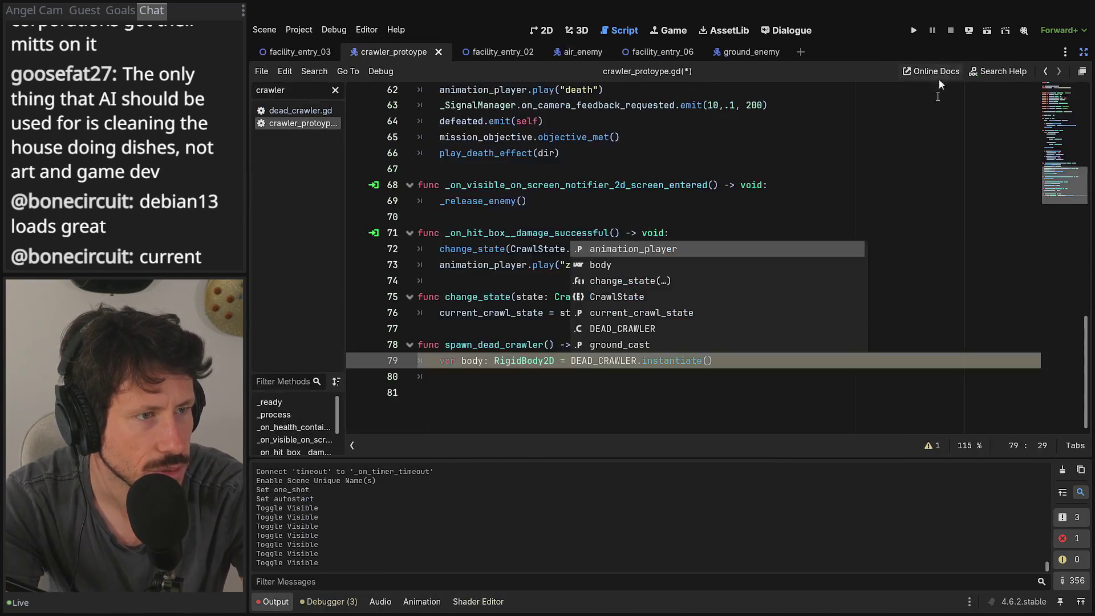
Step: Hide the side panels and review the unused body variable warning
key(End)
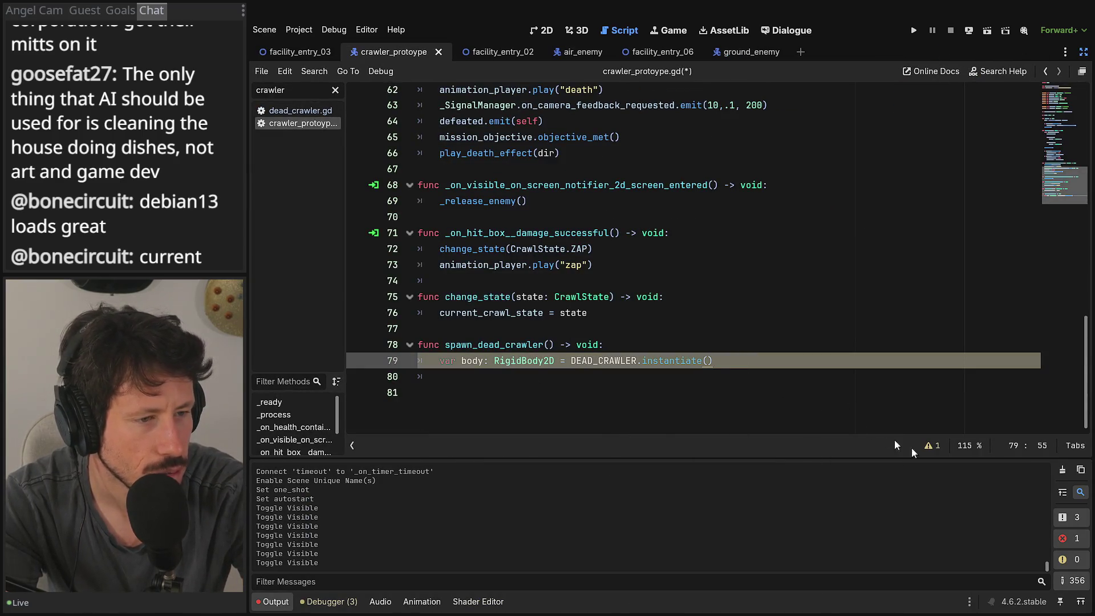
click(926, 446)
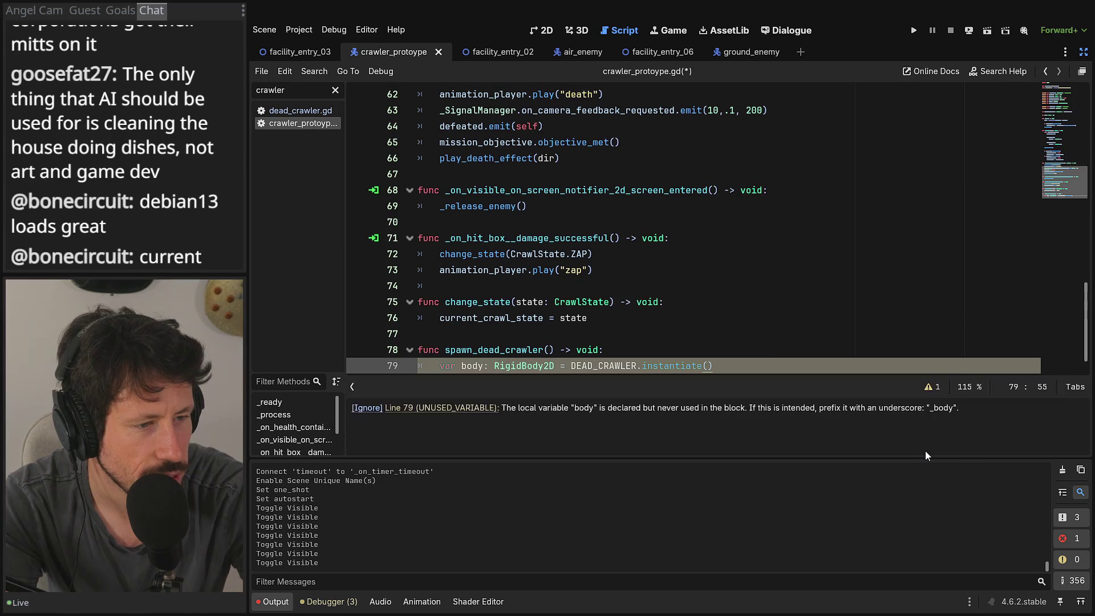
click(933, 386)
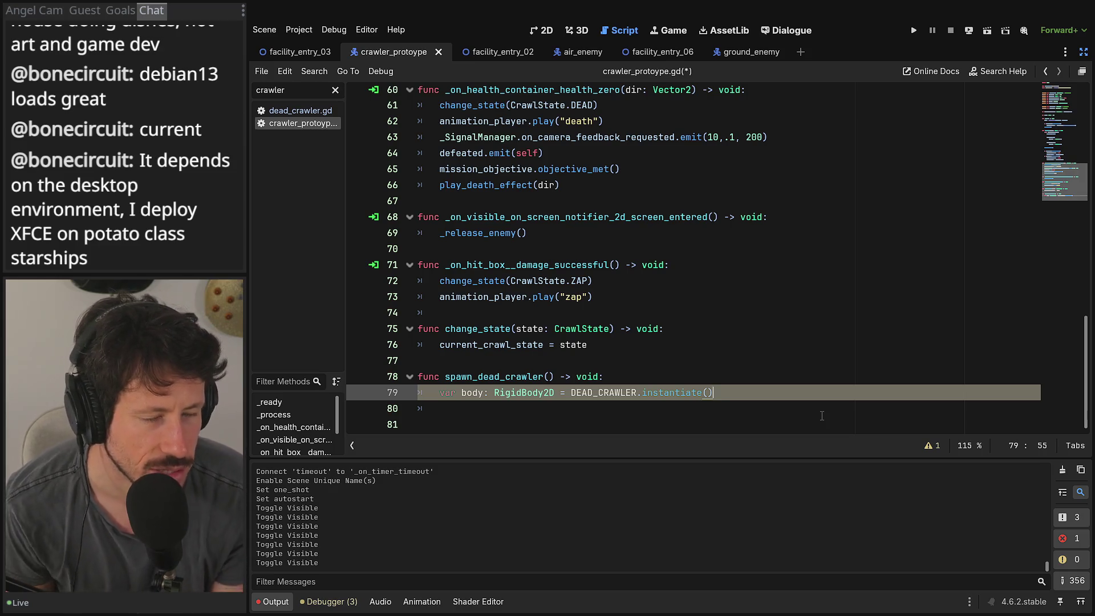
Step: Add an empty line 80 in spawn_dead_crawler and go to the play_death_effect definition
key(Return)
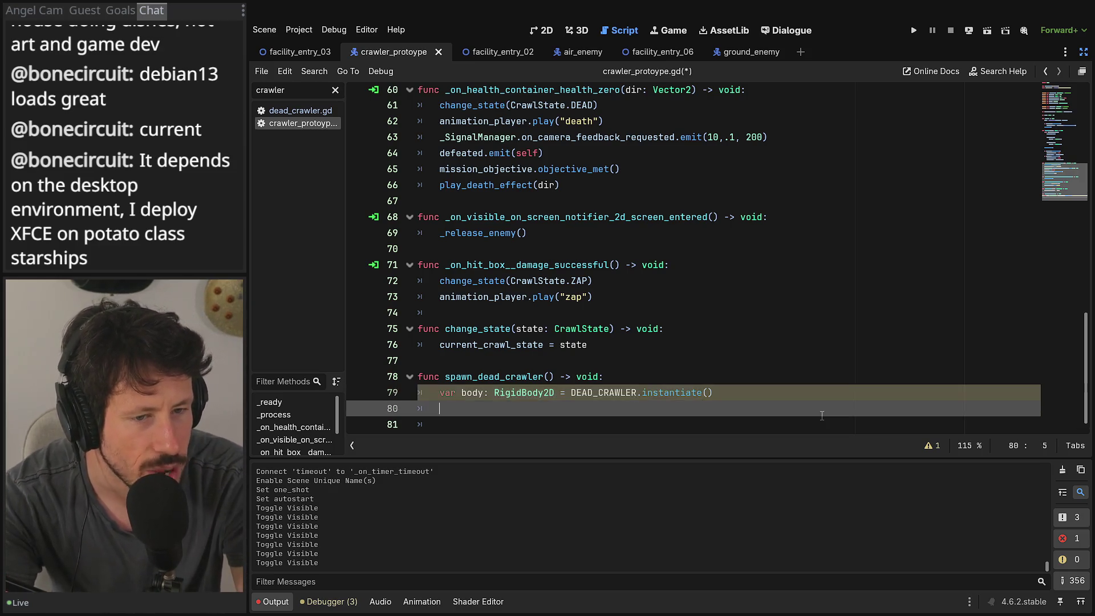
scroll(810, 399, down, 1)
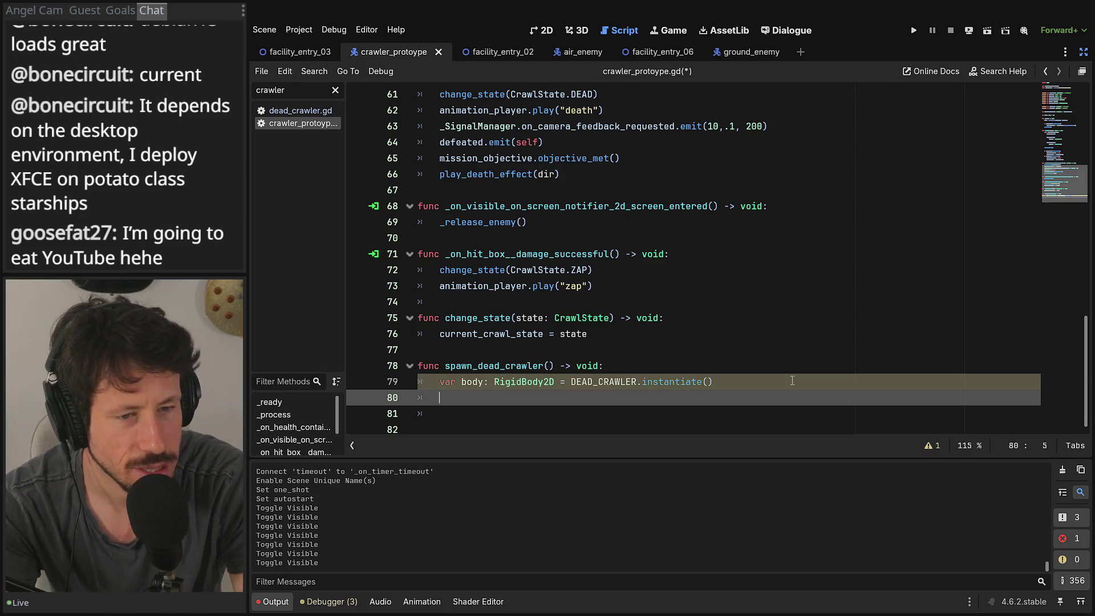
text(bodyy)
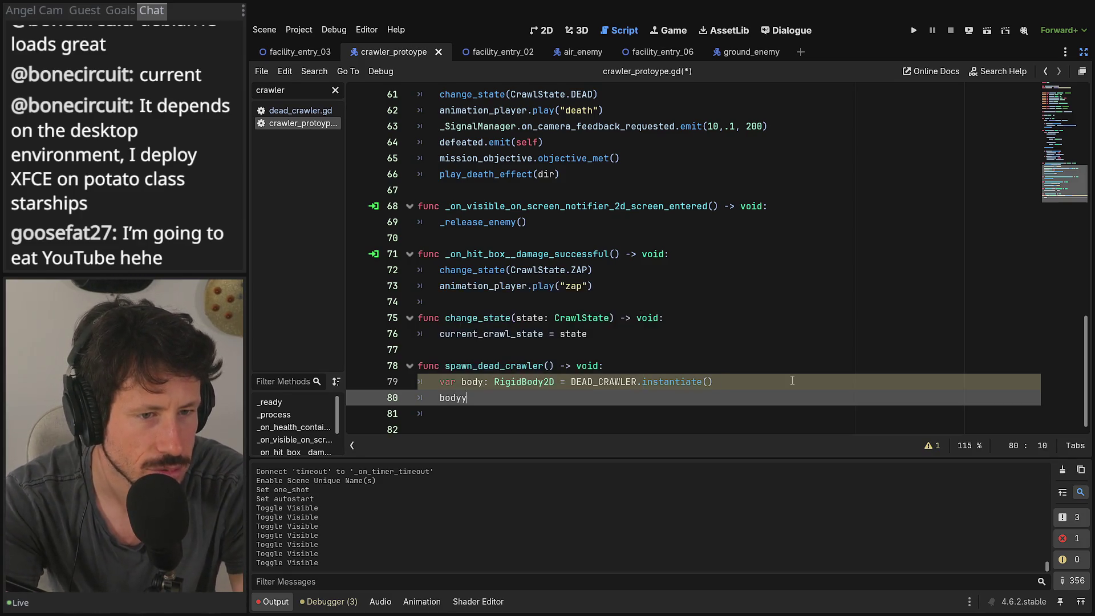
key(BackSpace)
text(a)
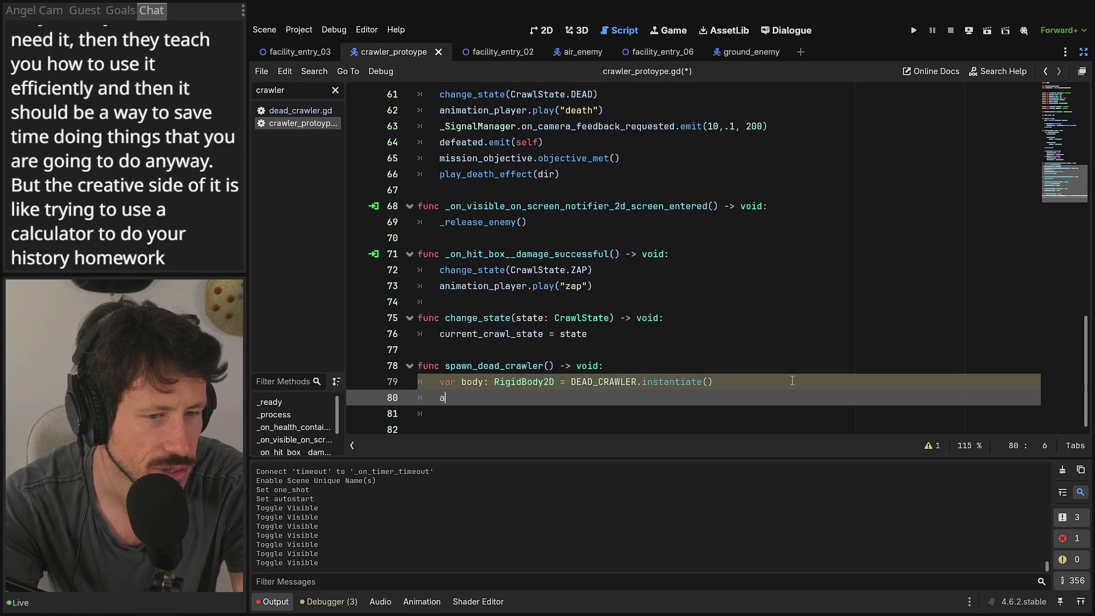
key(Escape)
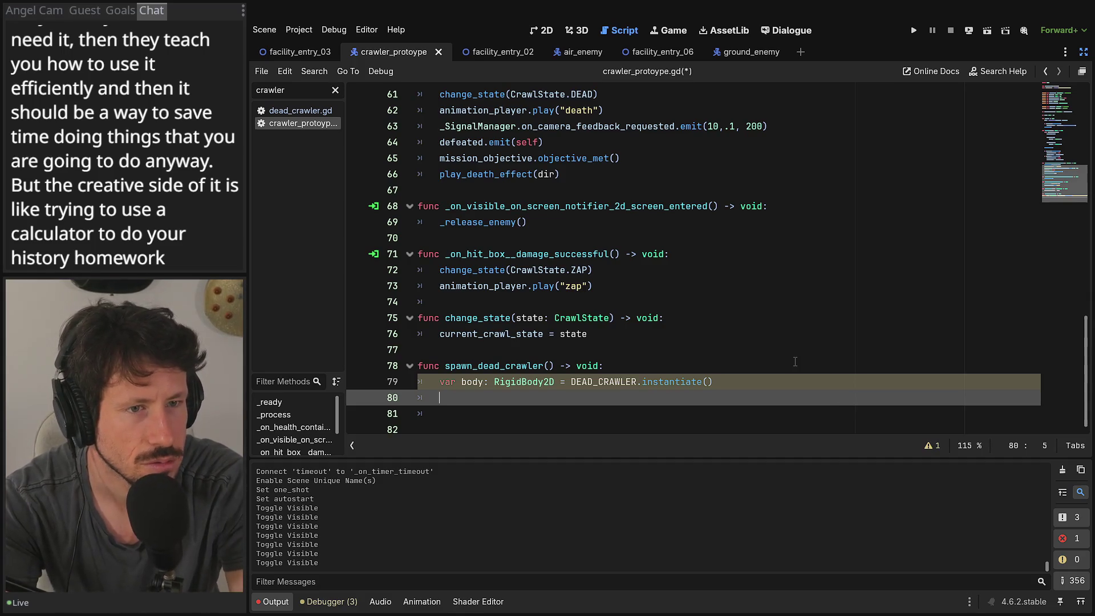
ctrl+click(484, 173)
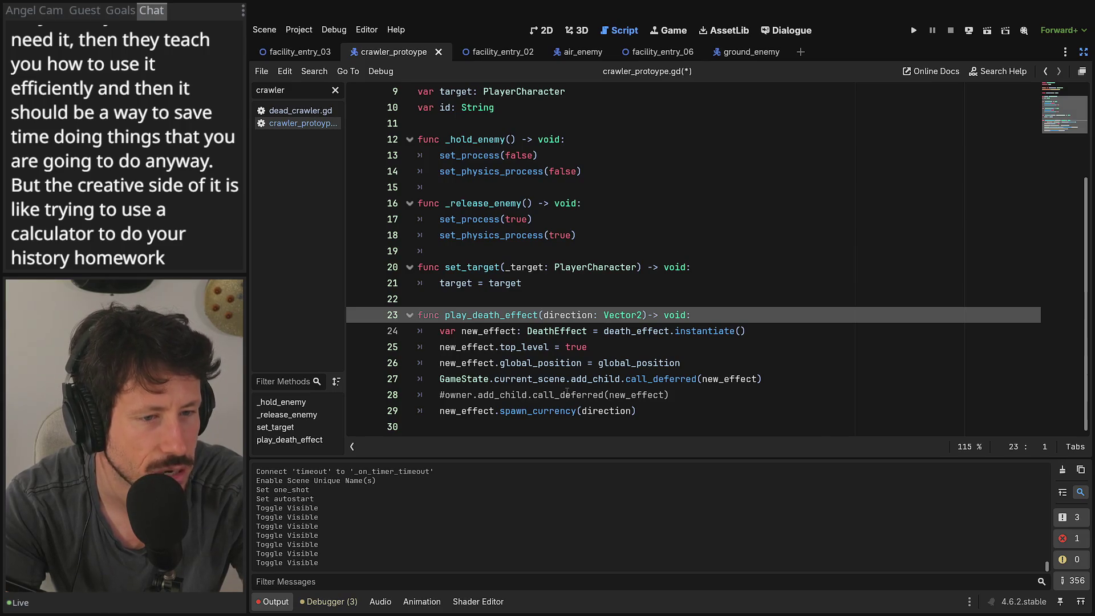
Step: Copy the GameState.current_scene.add_child.call_deferred(new_effect) line onto line 80 of spawn_dead_crawler
click(609, 379)
key(End)
key(shift+Home)
key(ctrl+c)
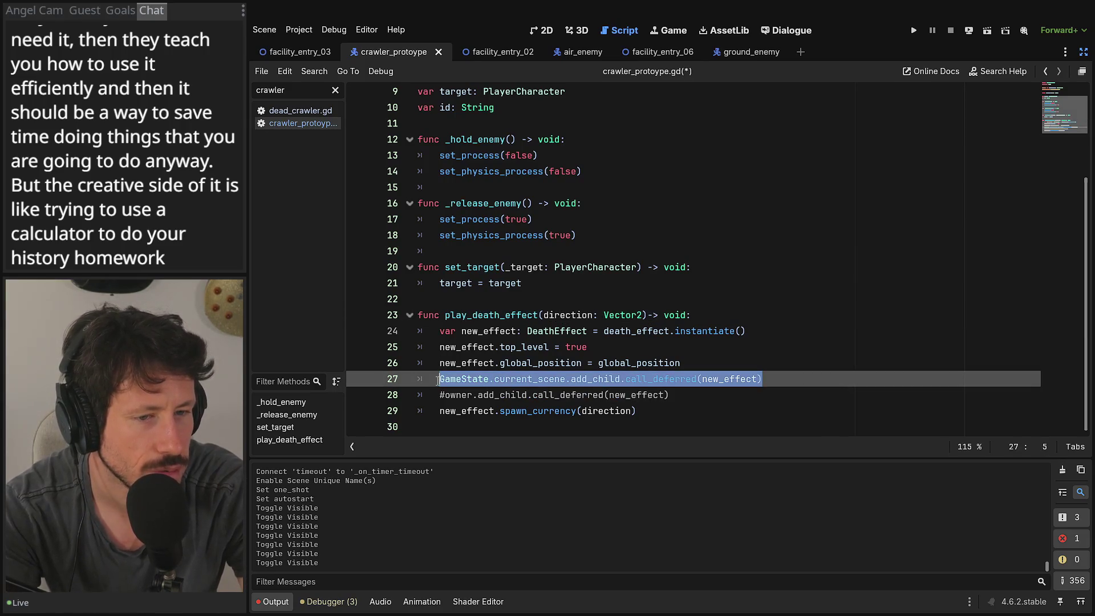
click(1045, 72)
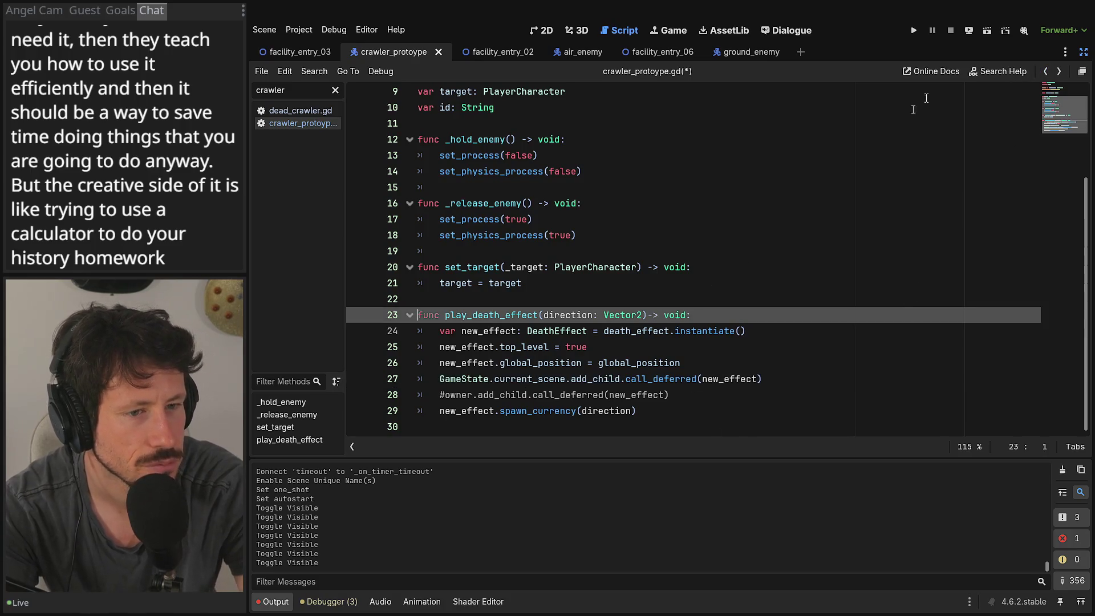
click(1057, 72)
click(590, 399)
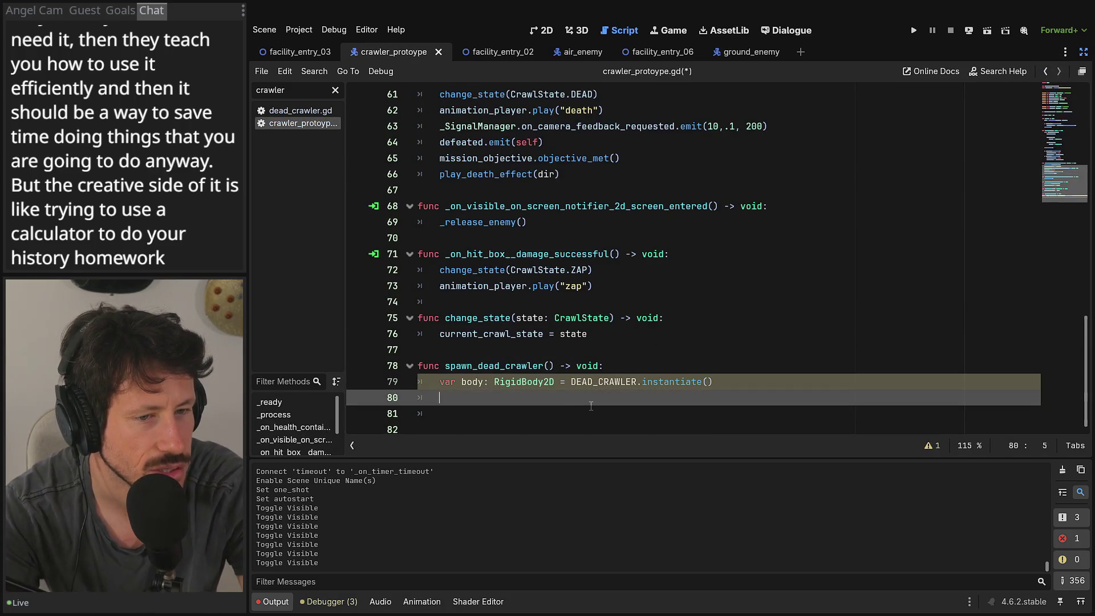
key(ctrl+v)
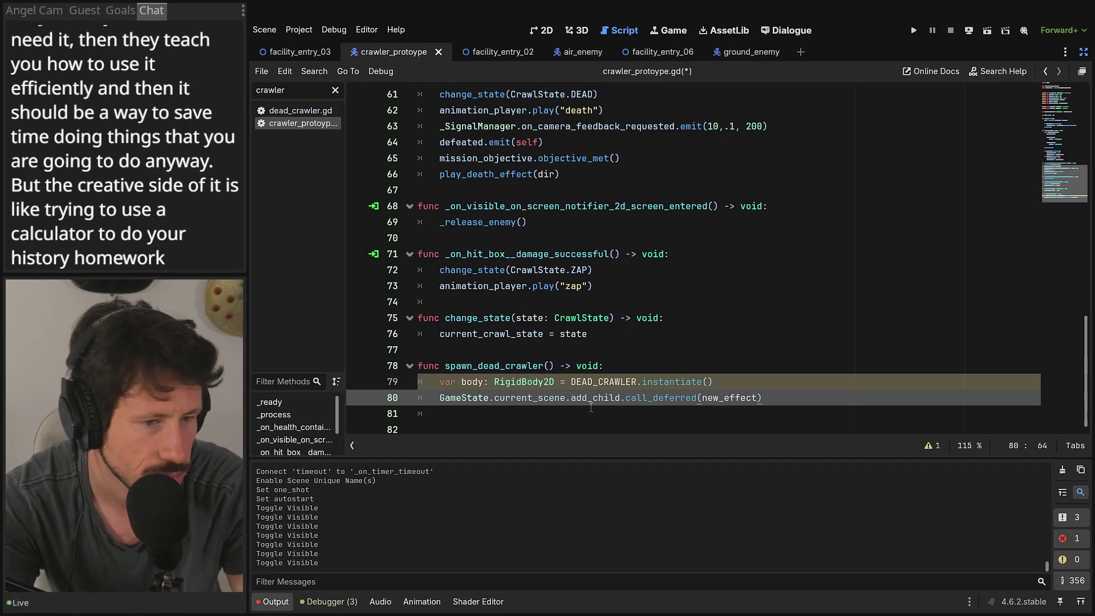
click(597, 399)
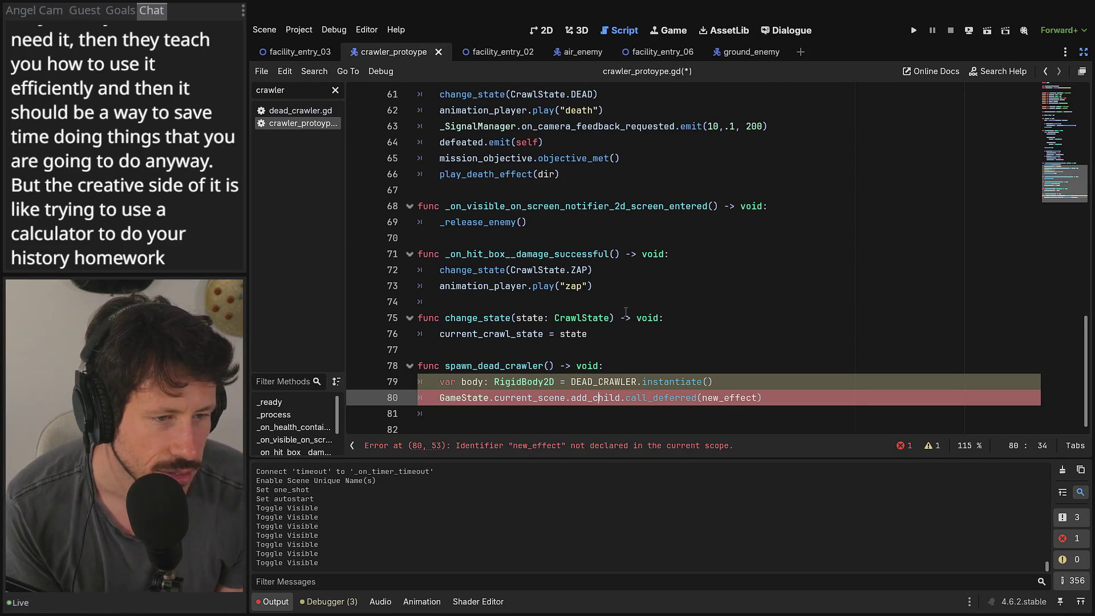
Step: Replace new_effect with body in the call_deferred line and open a line below the instantiate call
double_click(742, 397)
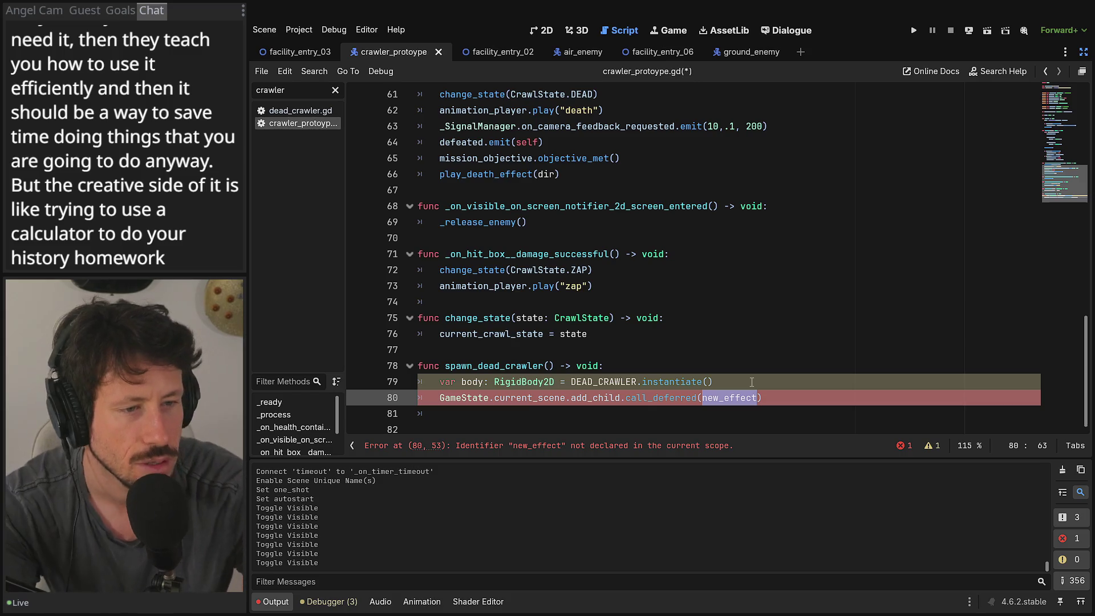
text(bo)
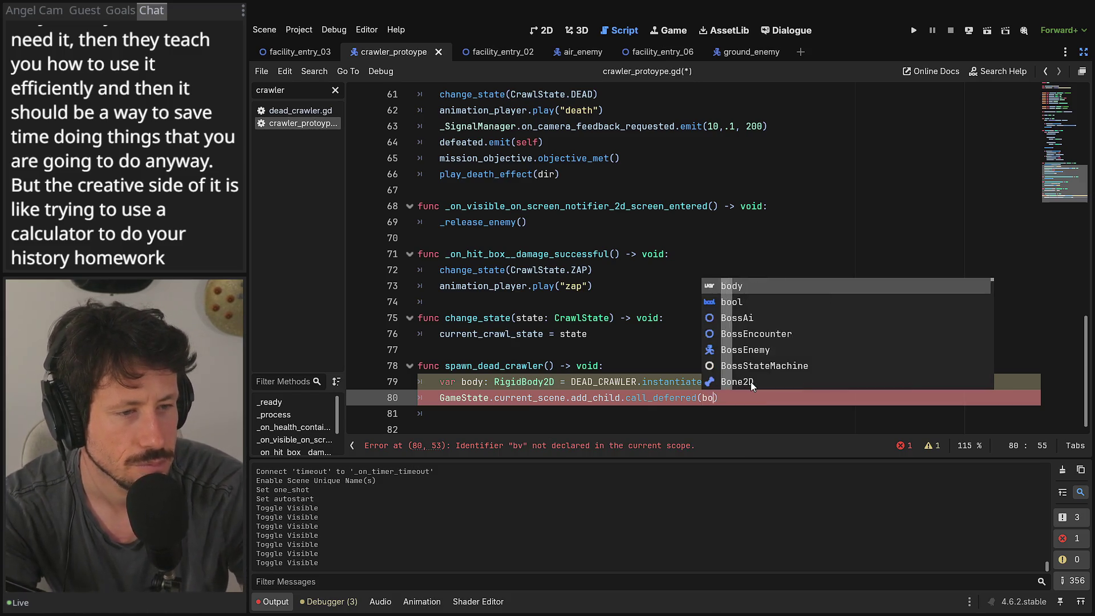
key(Return)
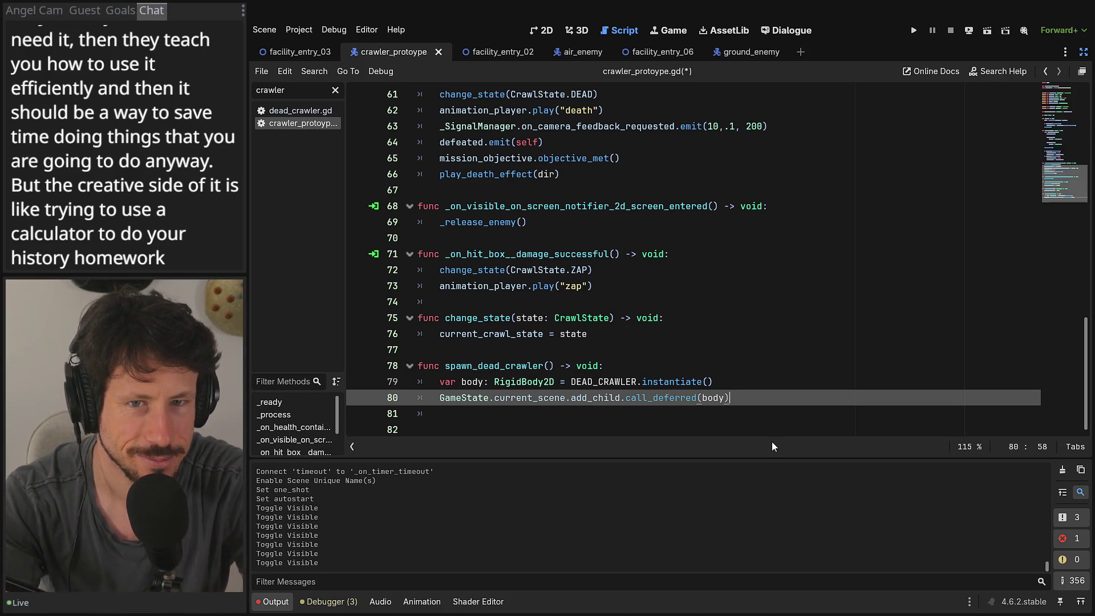
key(Return)
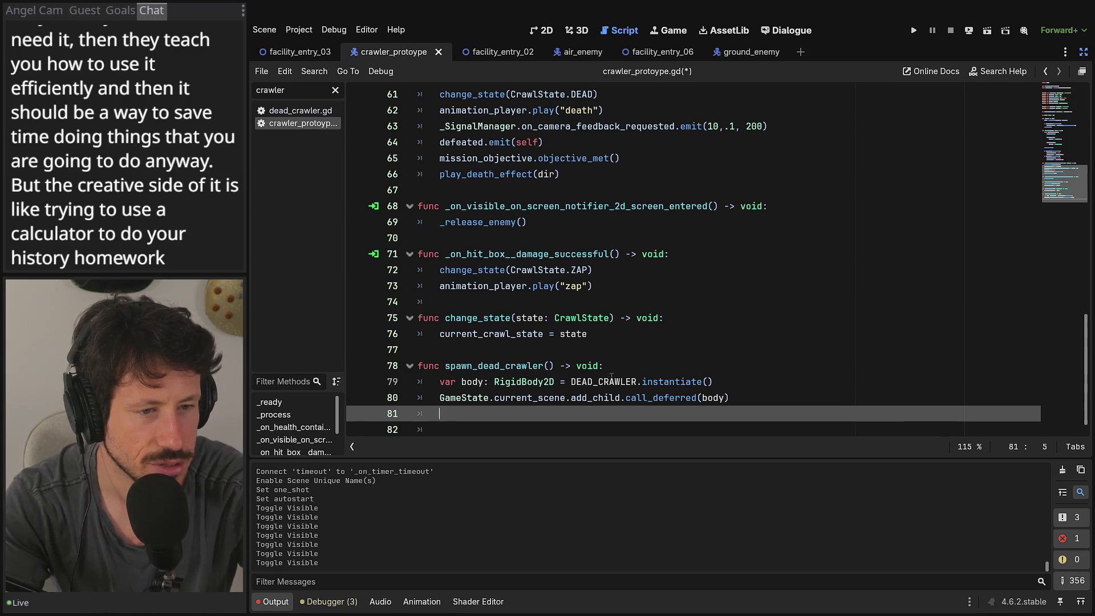
click(715, 404)
click(701, 412)
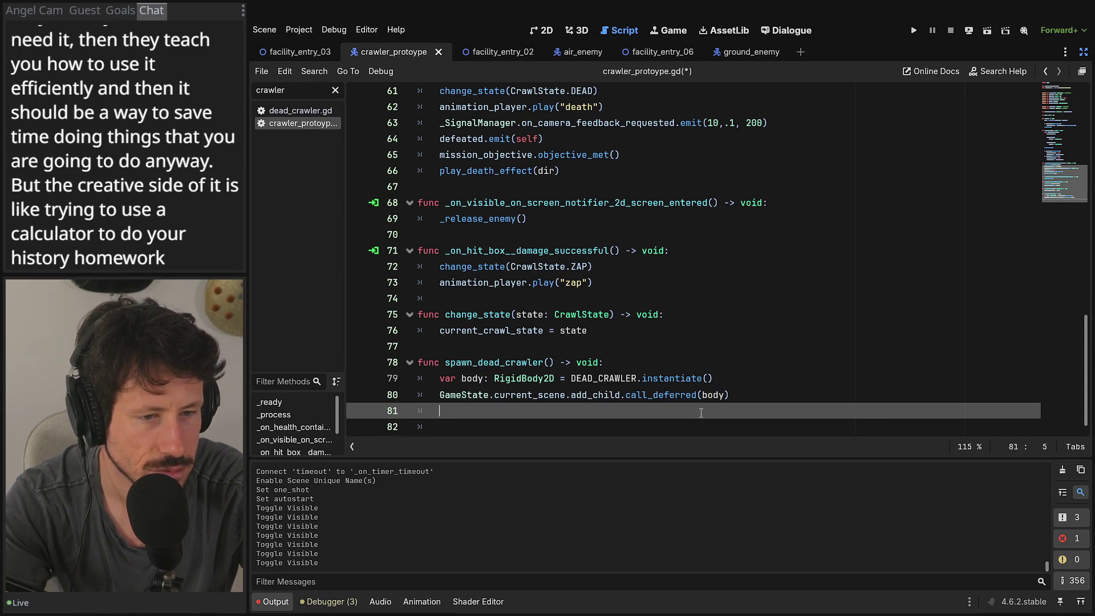
click(720, 391)
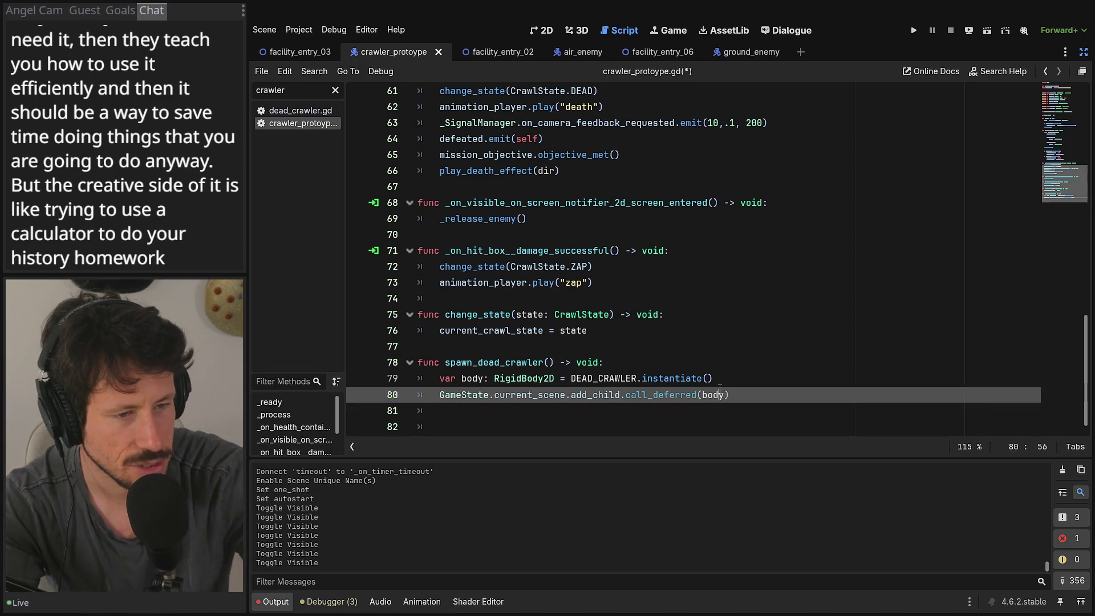
click(729, 378)
key(Return)
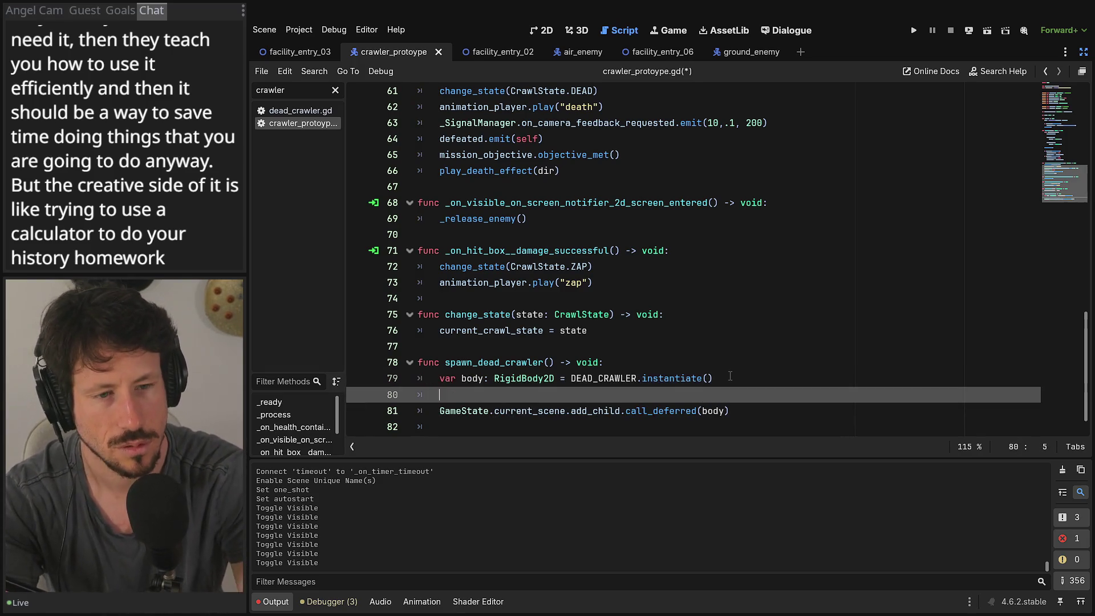
Step: Add body.global_position = global_position below the instantiate line
text(body.gl)
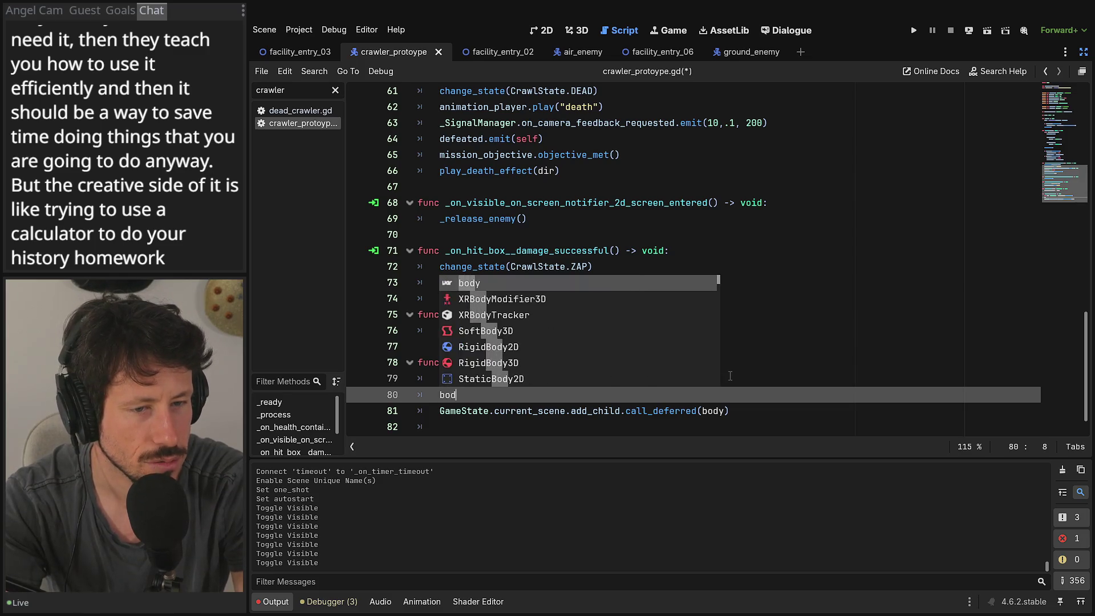
key(Return)
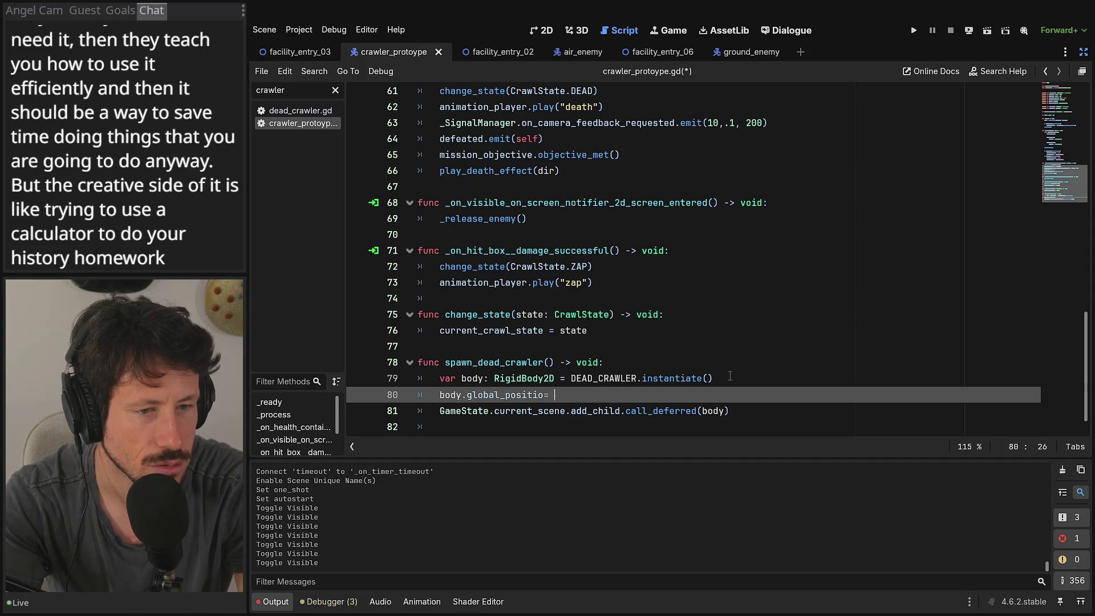
key(BackSpace)
key(BackSpace)
text(n - )
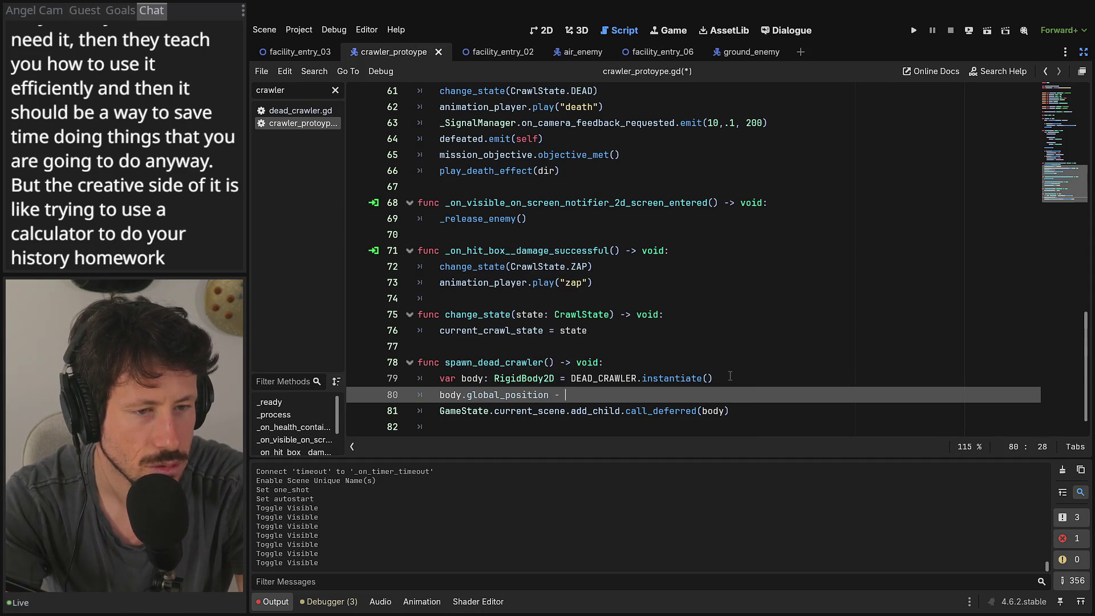
key(BackSpace)
key(BackSpace)
text(= glo)
key(Return)
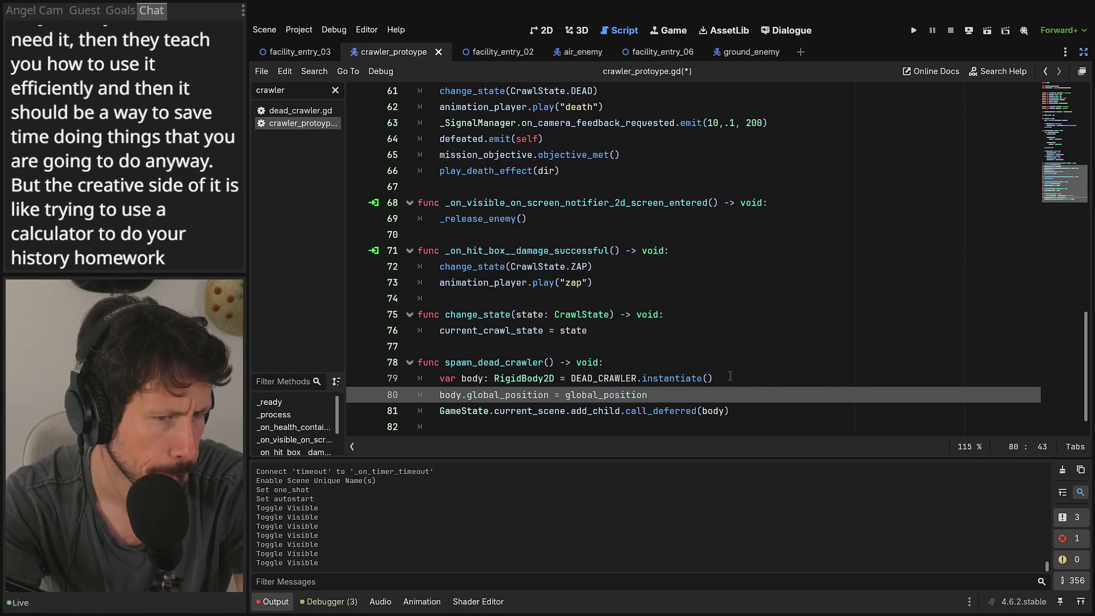
Step: Add queue_free() on line 82 and save the script
key(Down)
key(Down)
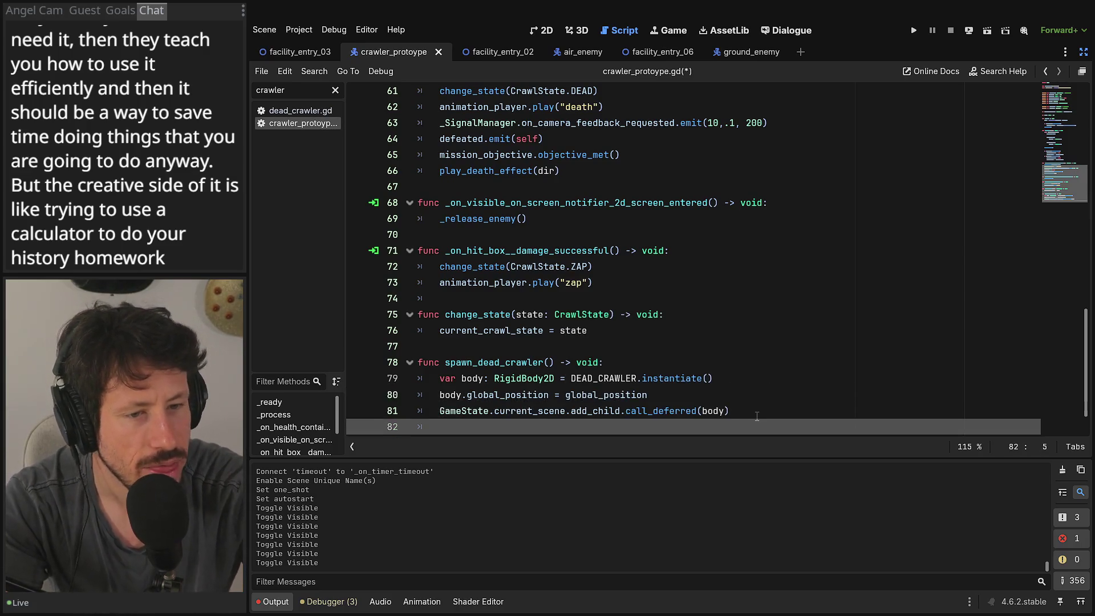
text(q)
key(Return)
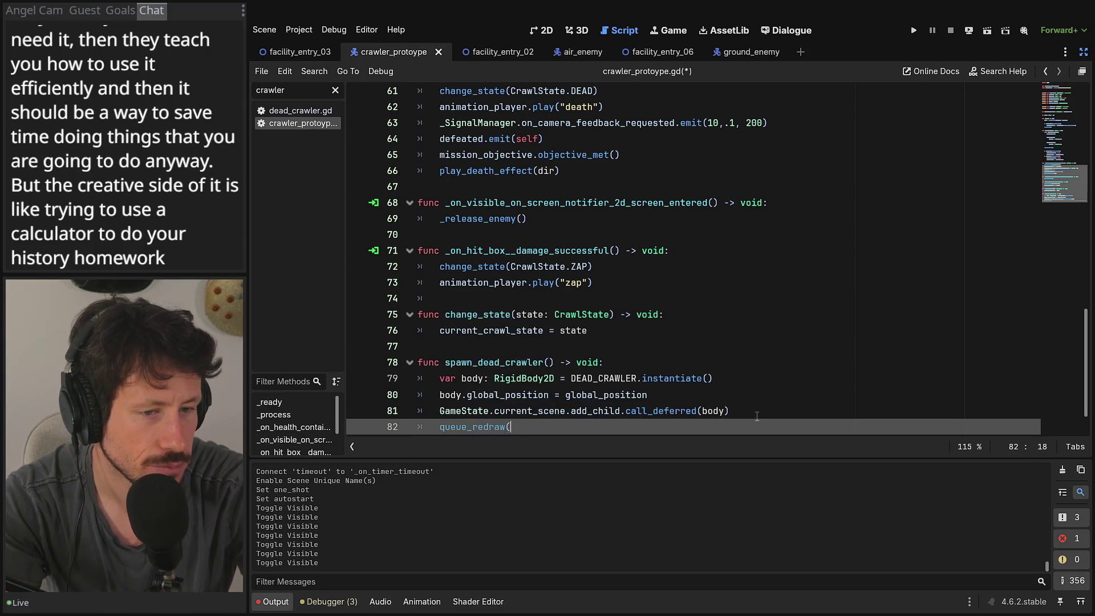
key(BackSpace)
text(f)
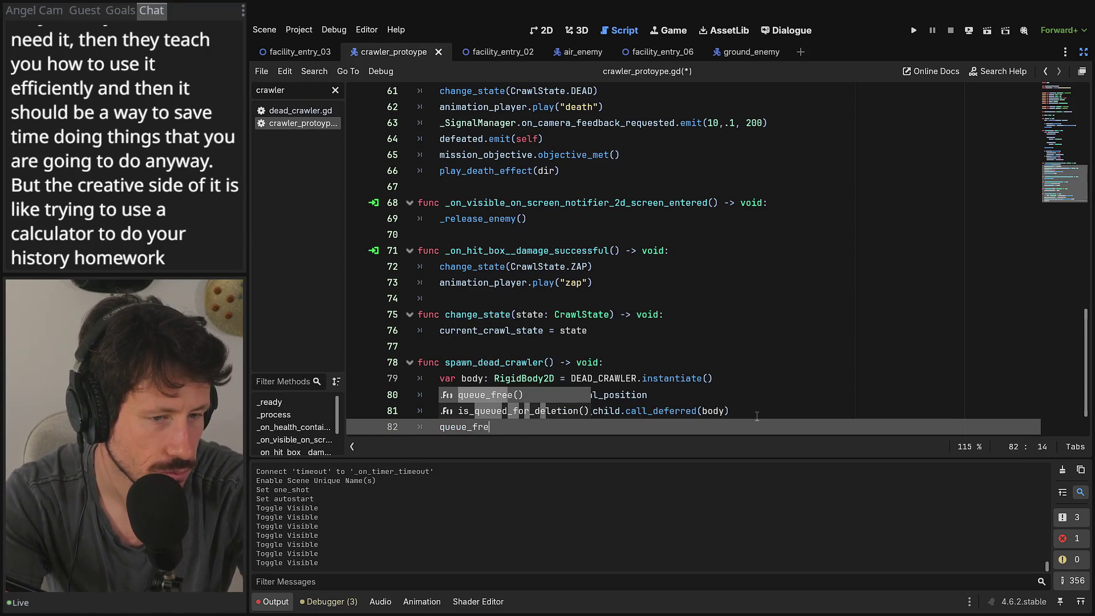
key(Return)
scroll(692, 366, down, 1)
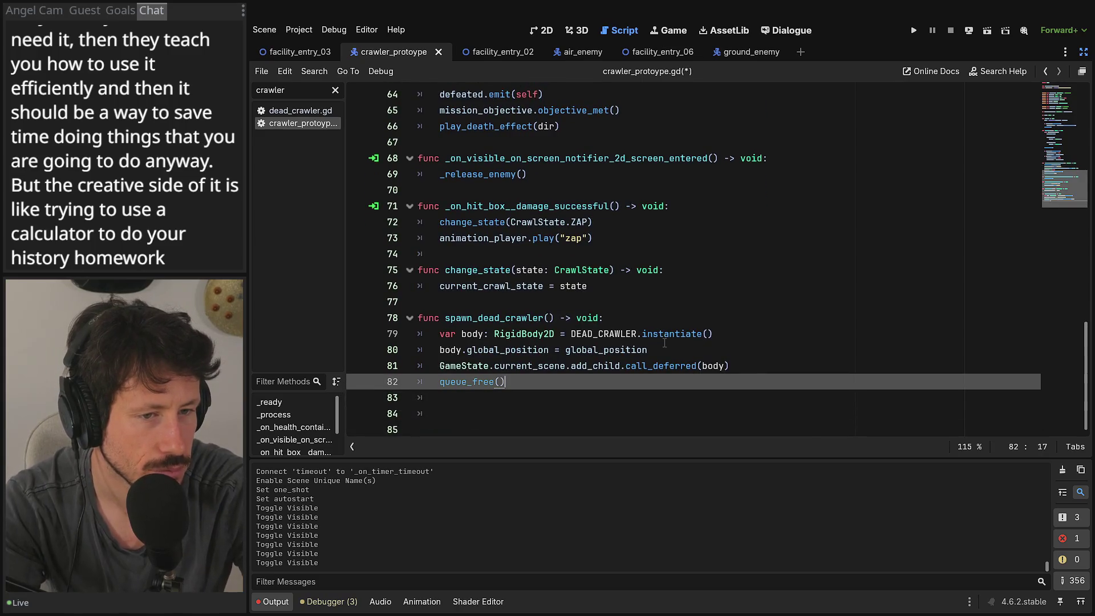
key(ctrl+s)
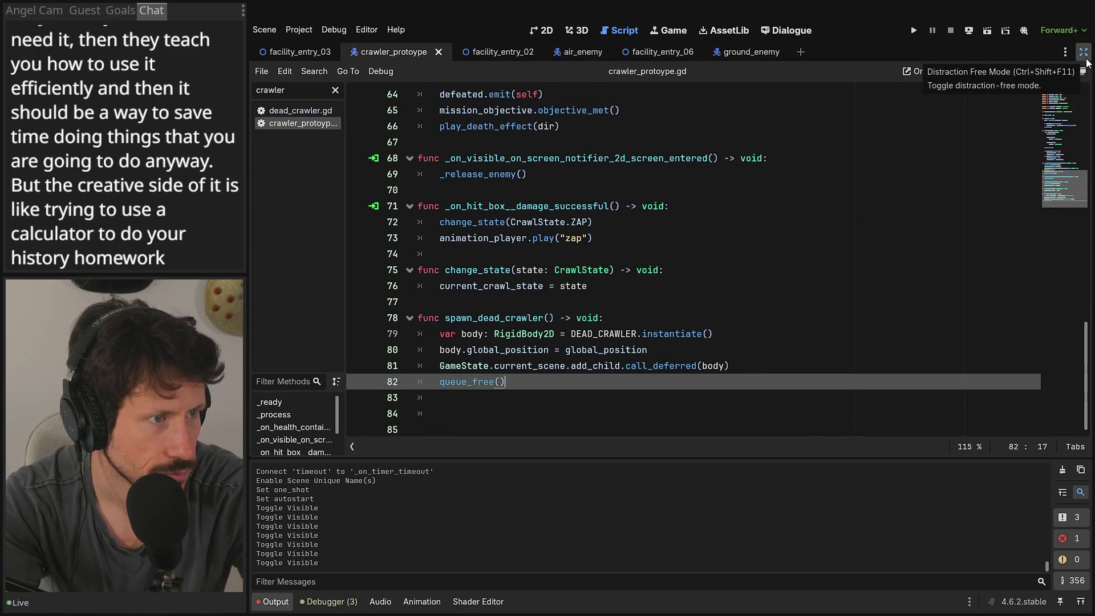
Step: Exit distraction-free mode and resize the Scene and Inspector docks to widen the code area
click(1083, 53)
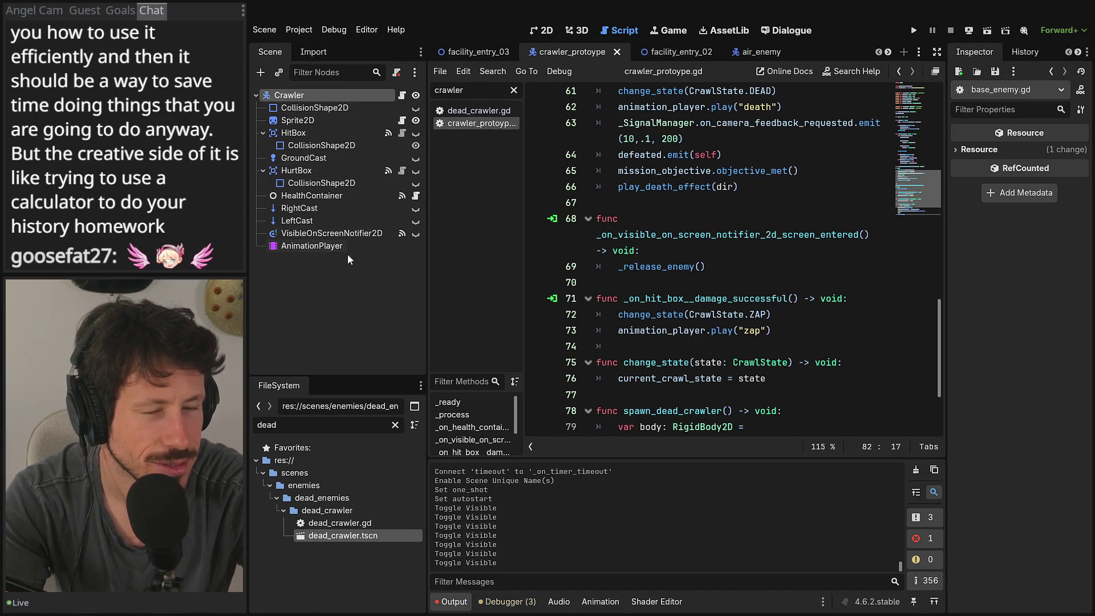
drag(427, 200, 420, 211)
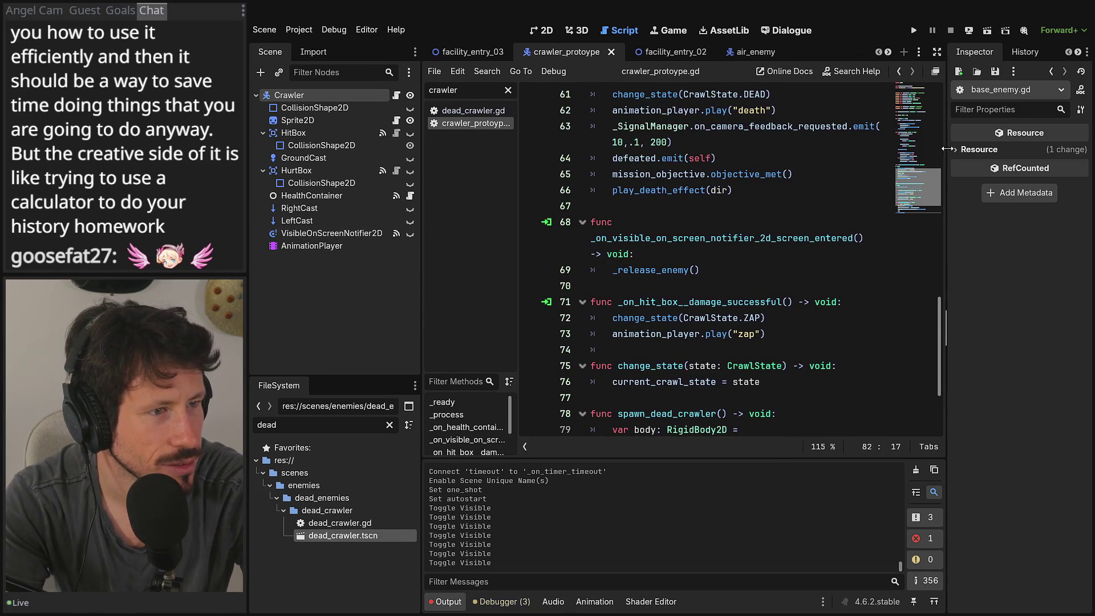
drag(947, 327, 962, 328)
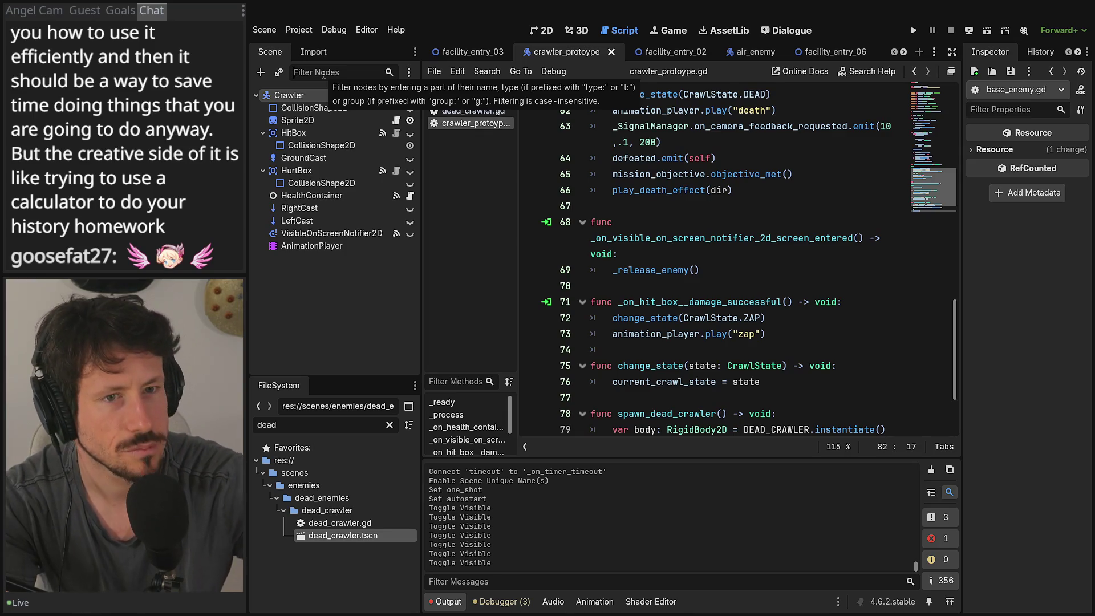
Step: Clear the Filter Nodes field and switch to the facility_entry_02 level
click(323, 72)
text(o)
key(BackSpace)
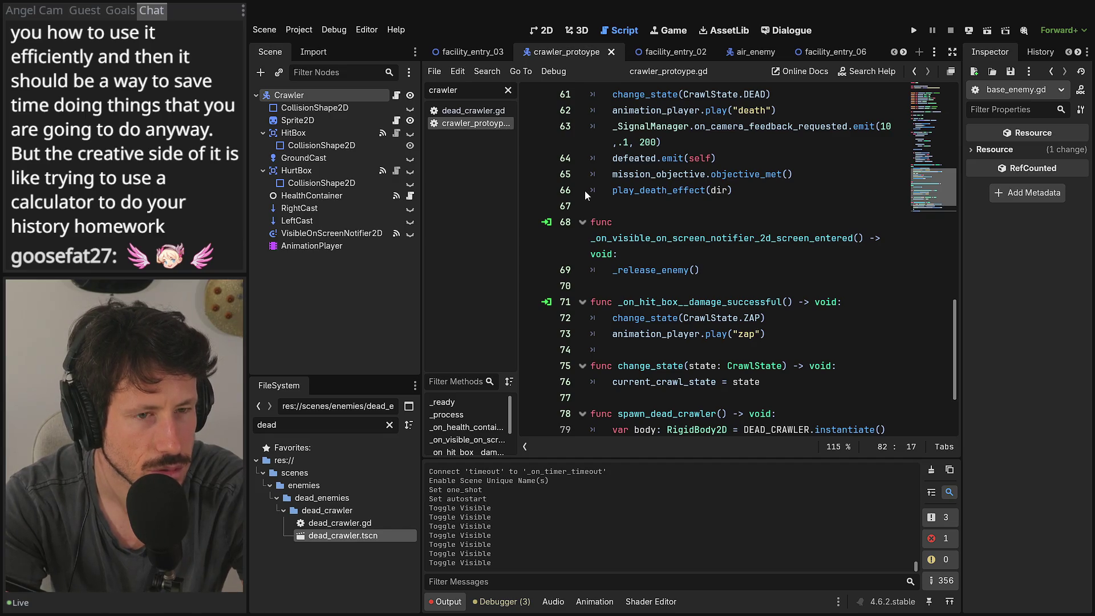
scroll(627, 189, down, 2)
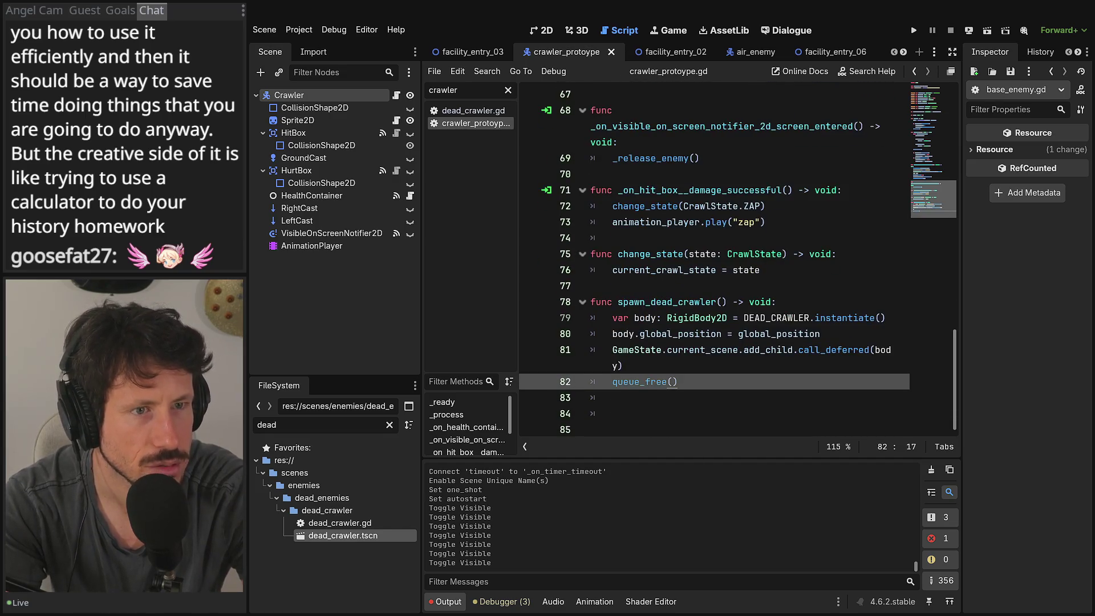
click(674, 49)
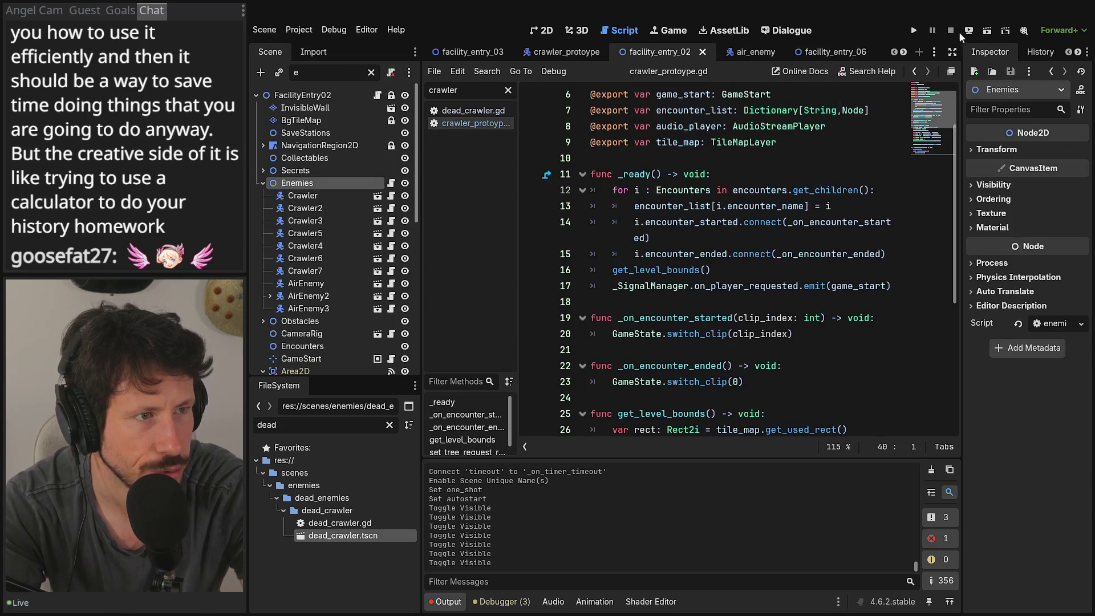
Step: Run facility_entry_02, move the player right and left through the crawlers, then stop the game
click(985, 33)
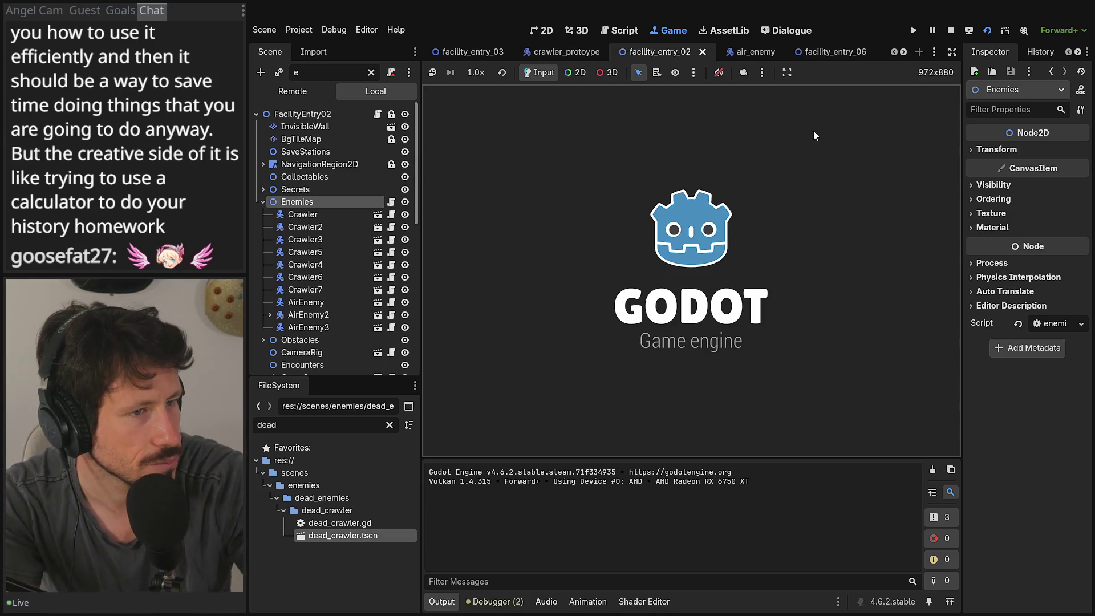
key(Right)
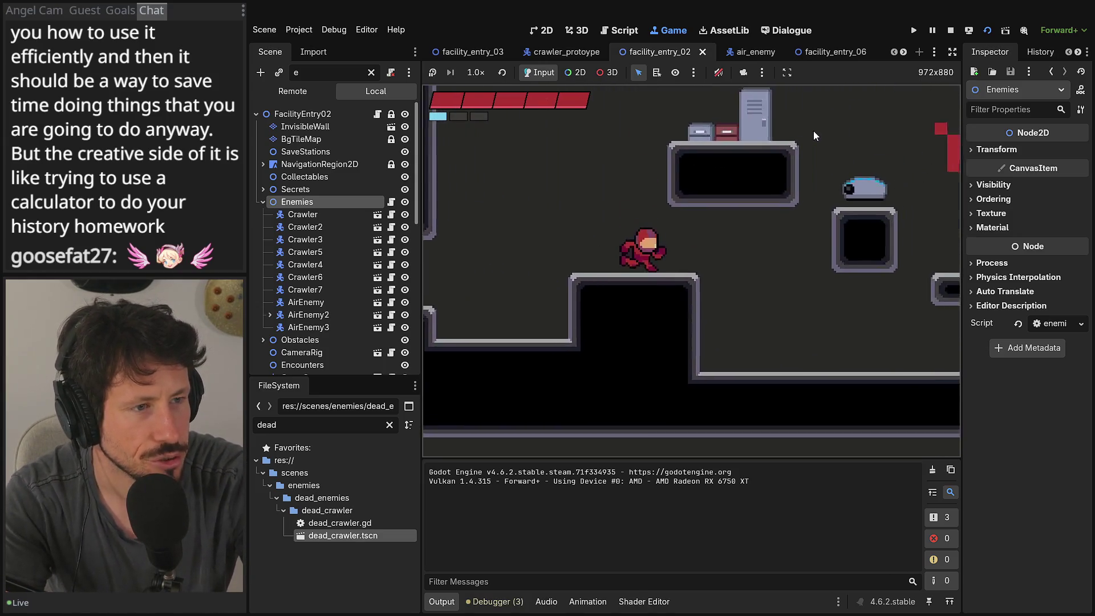
key(Right)
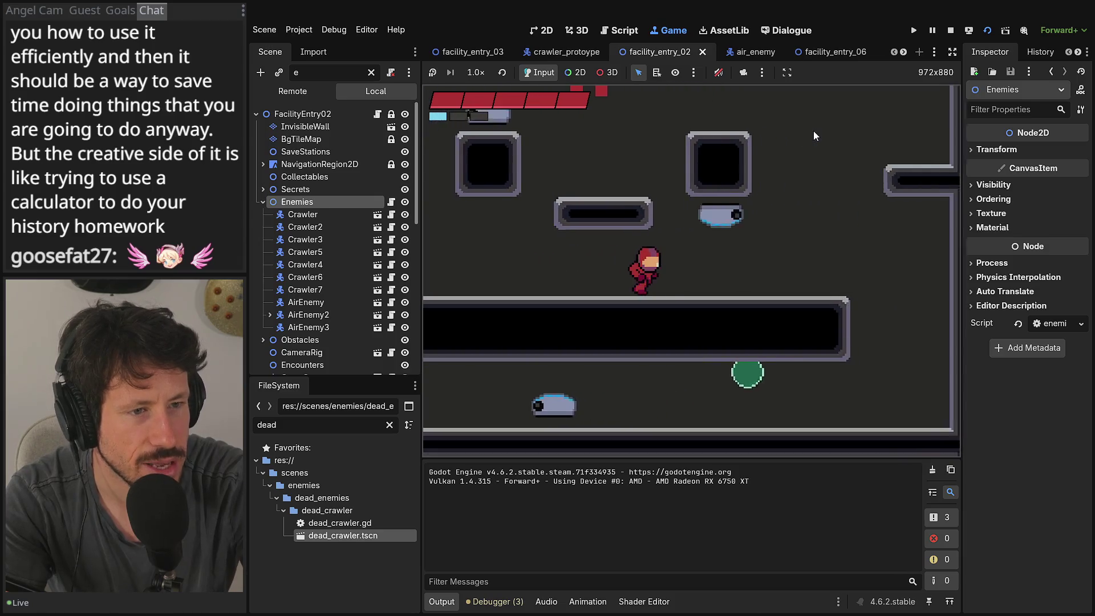
key(Left)
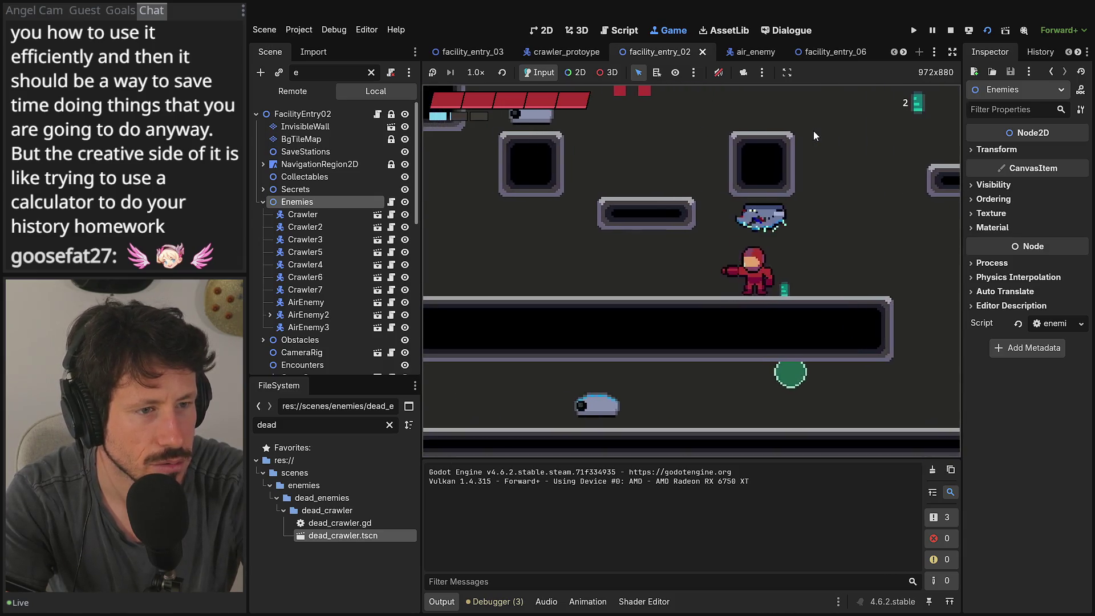
key(Right)
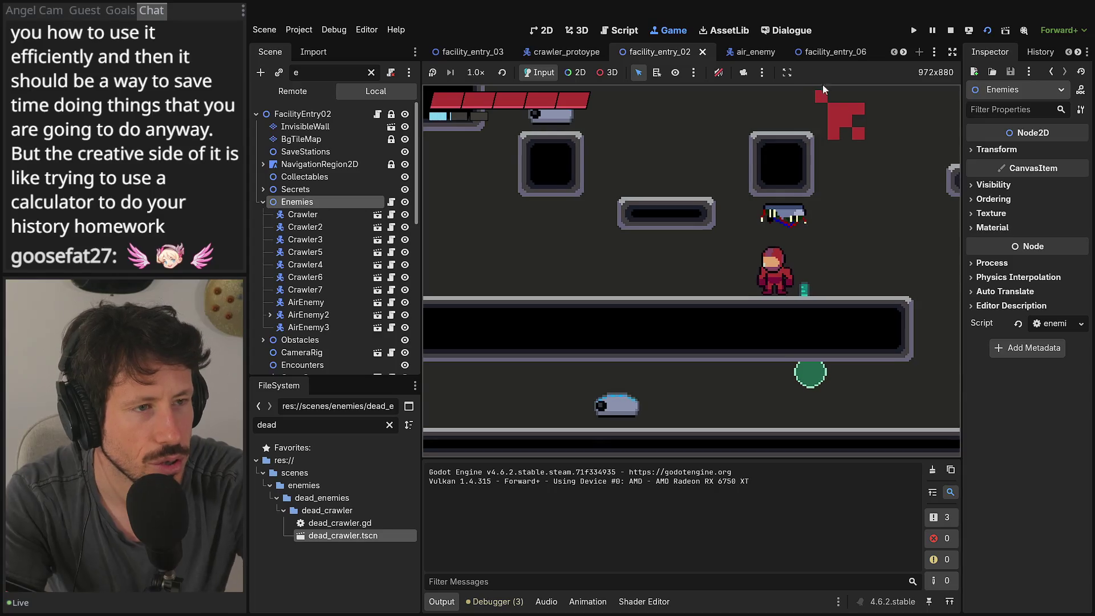
click(950, 30)
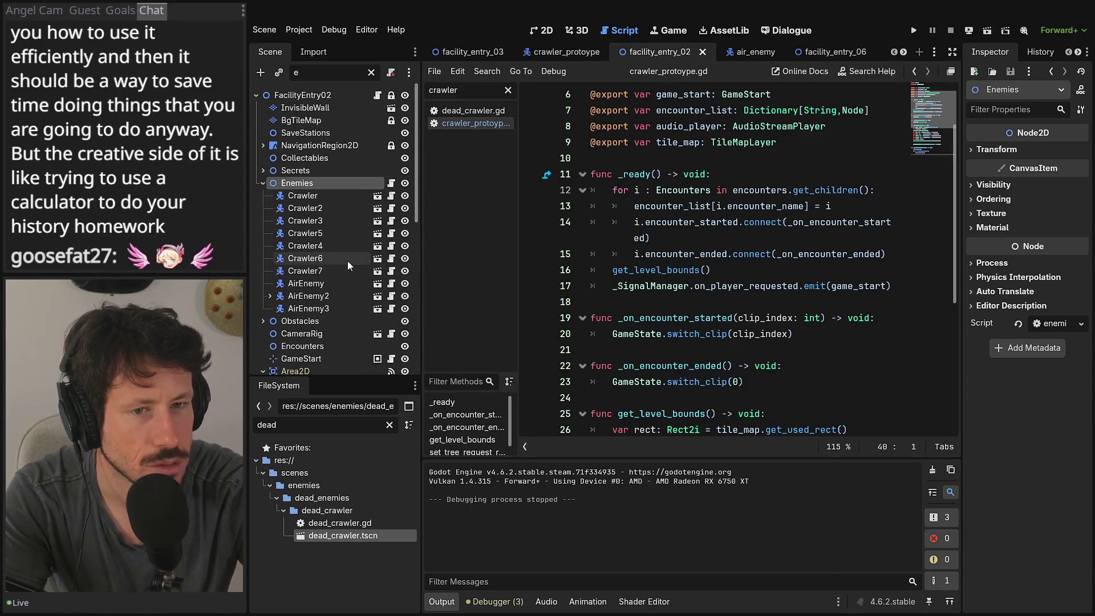
Step: Close the air_enemy script and extra tabs, then open the crawler_protoype scene
scroll(343, 247, down, 2)
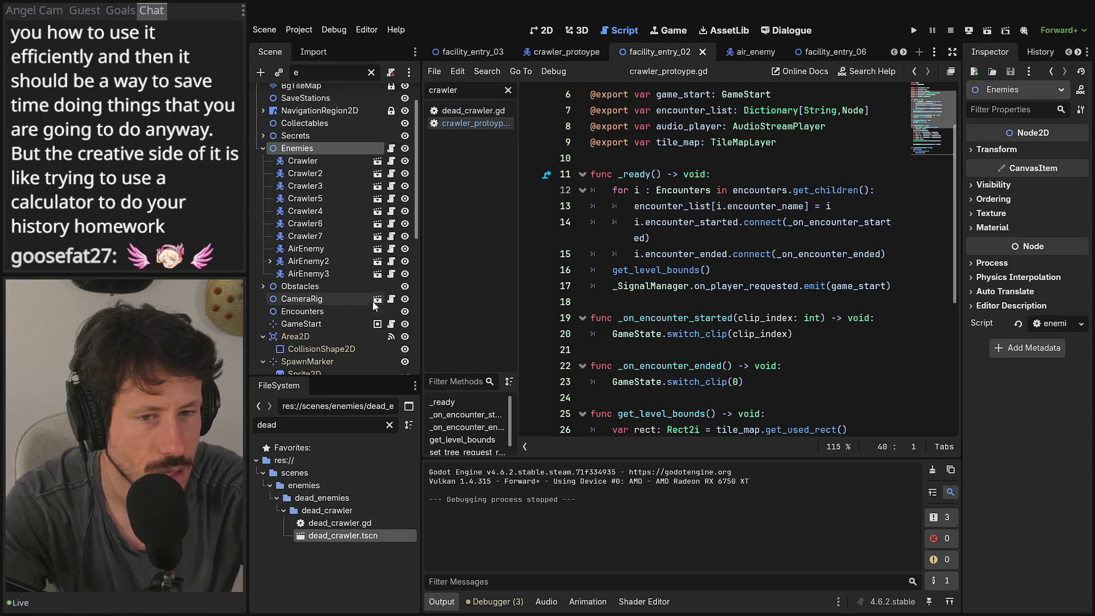
click(767, 52)
click(773, 51)
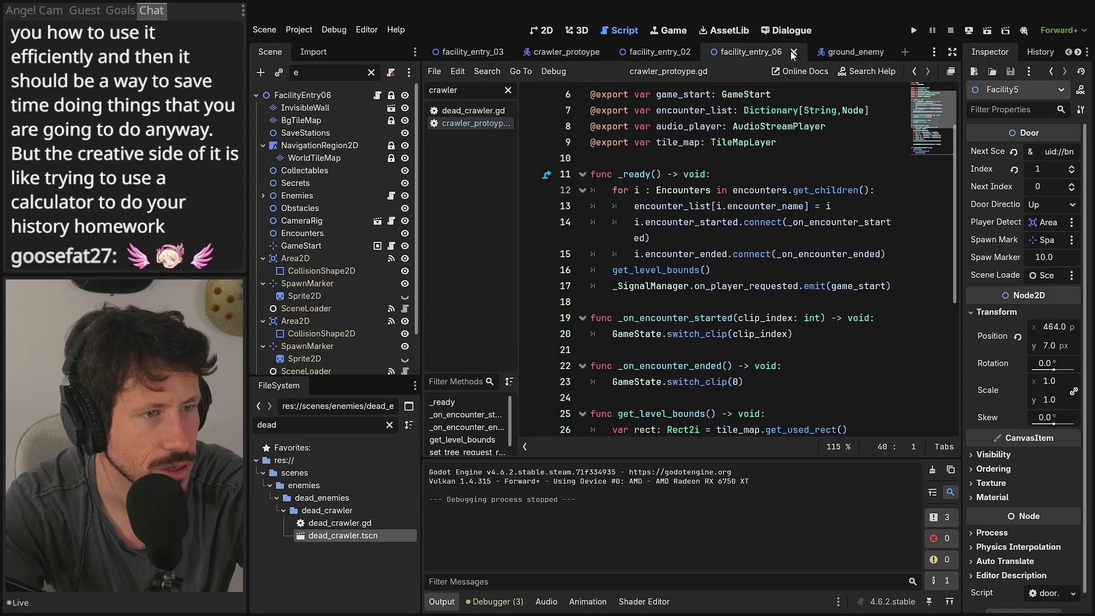
click(792, 52)
click(791, 52)
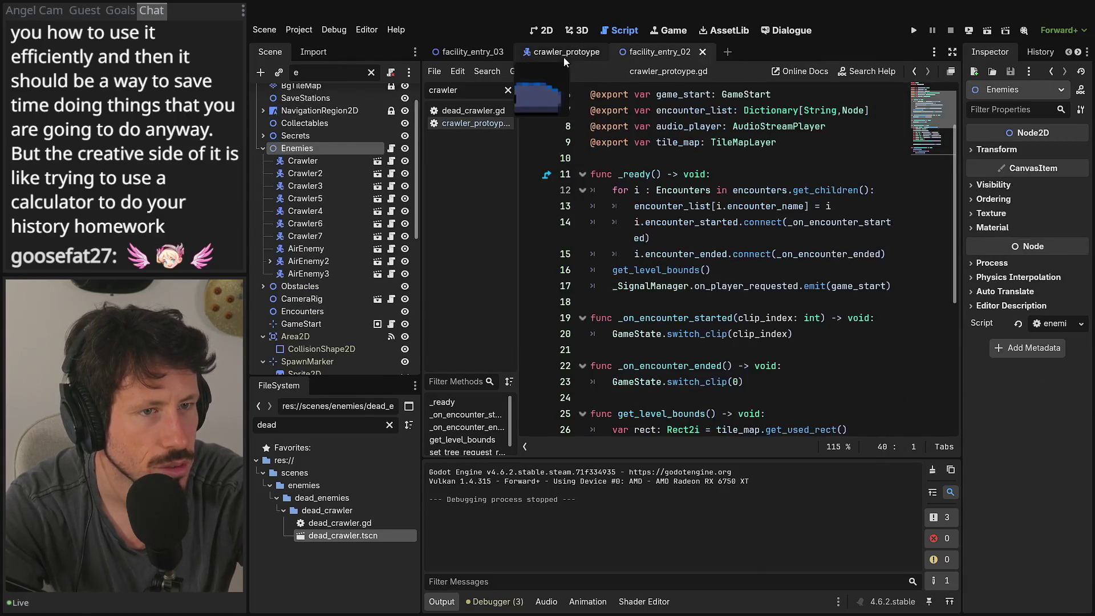
click(563, 53)
Step: In the death animation, set the playhead to 0.875 s and add a Call Method Track on Crawler
click(311, 245)
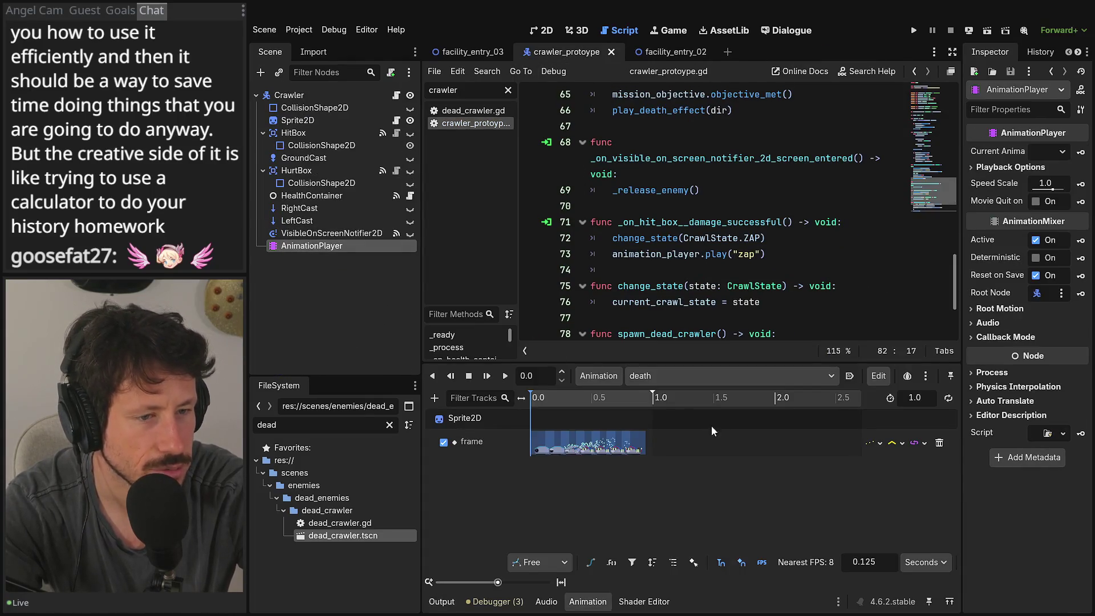
scroll(633, 466, up, 3)
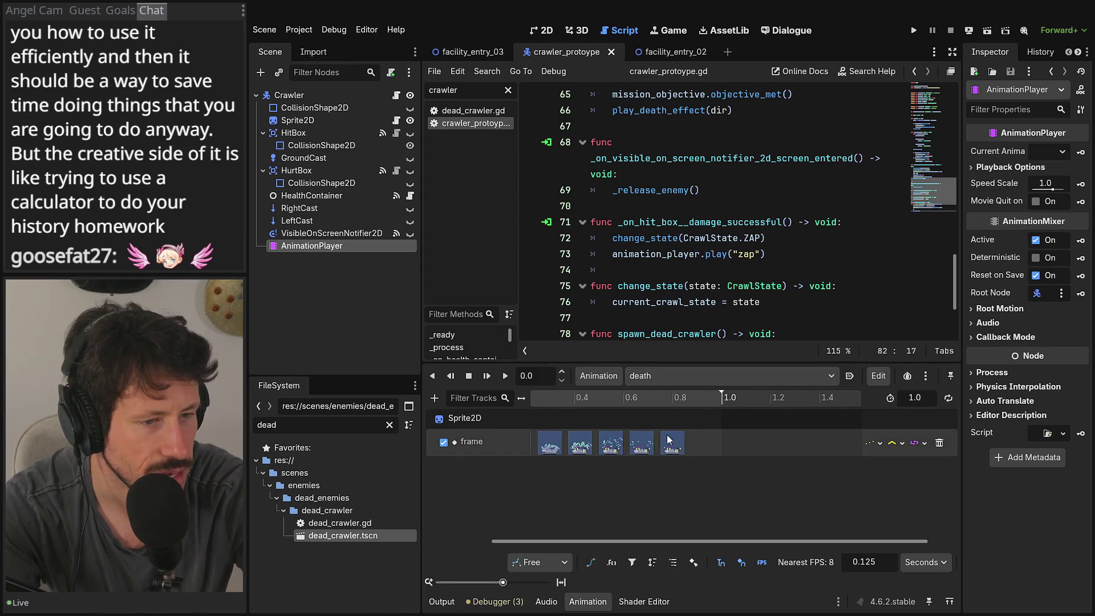
click(674, 398)
click(686, 399)
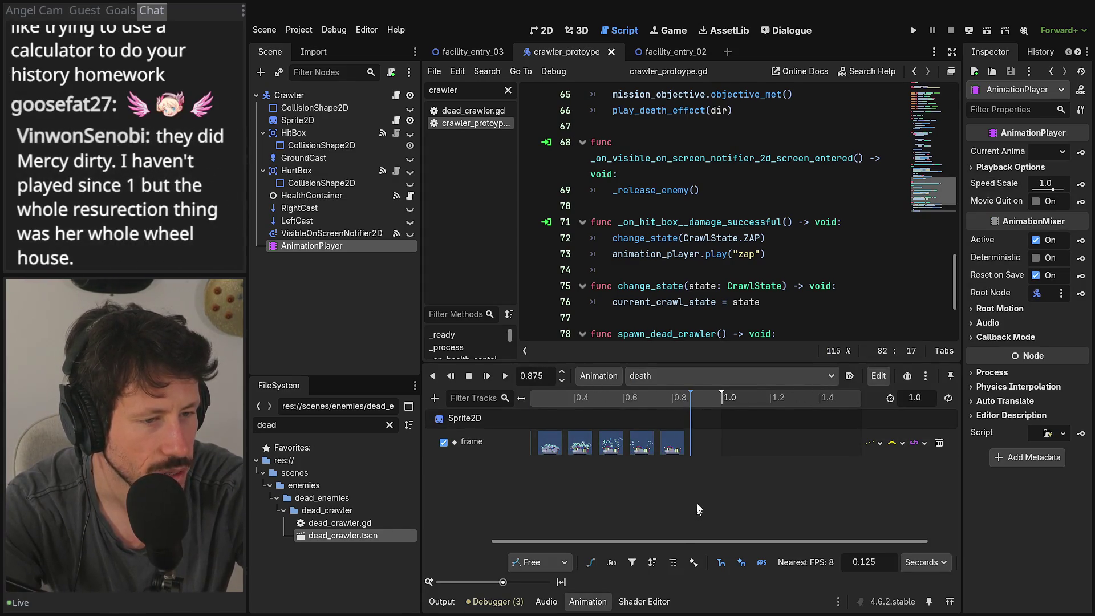
click(433, 402)
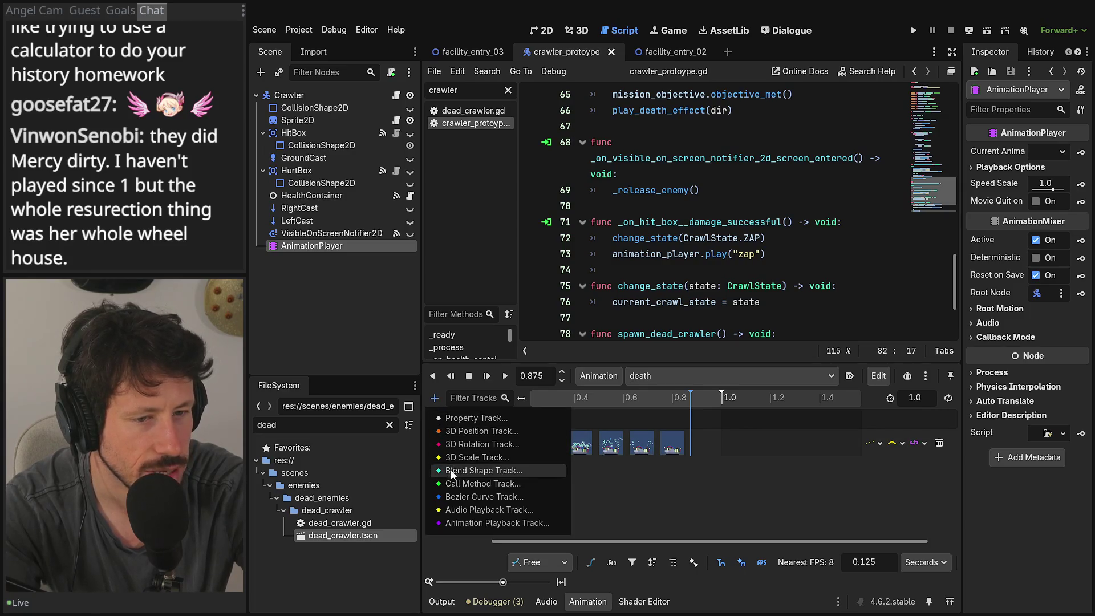
click(464, 484)
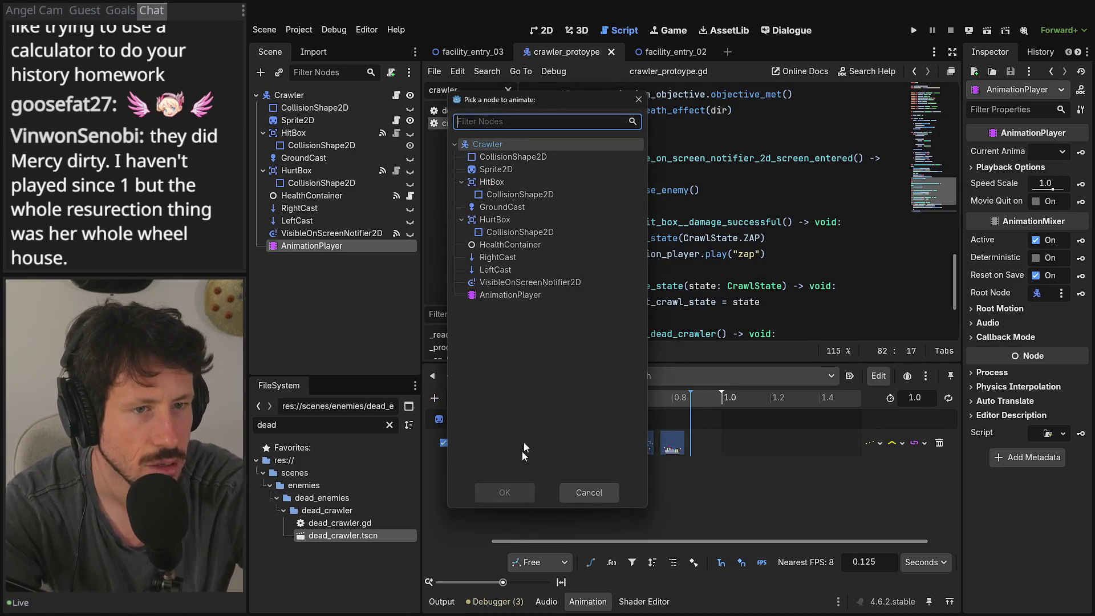
click(482, 144)
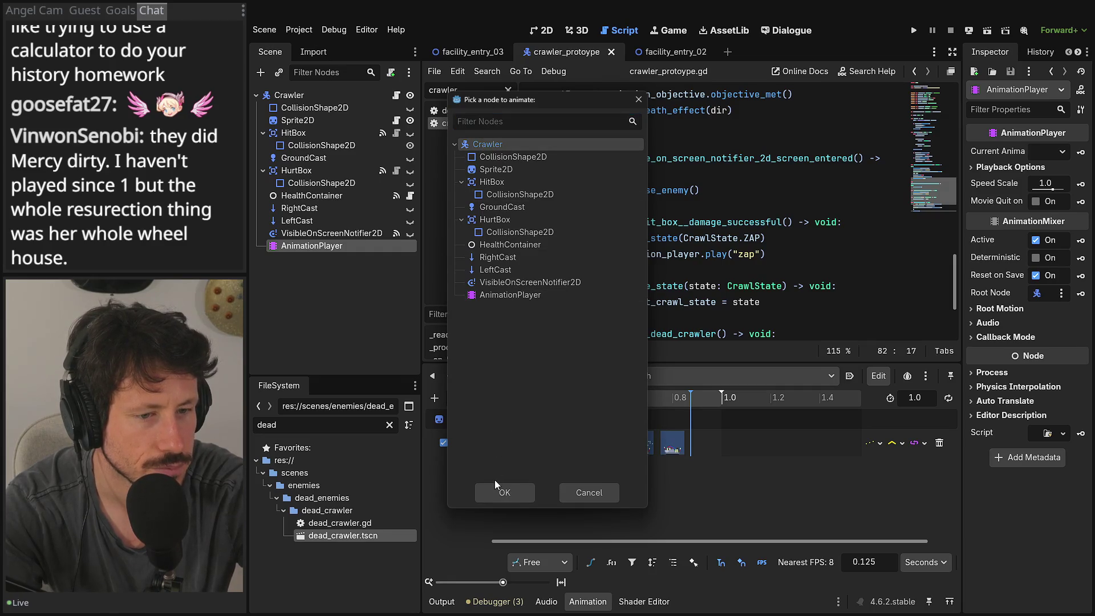
click(501, 492)
Step: Insert a spawn_dead_crawler() key at 0.875 s and save the crawler scene
right_click(690, 489)
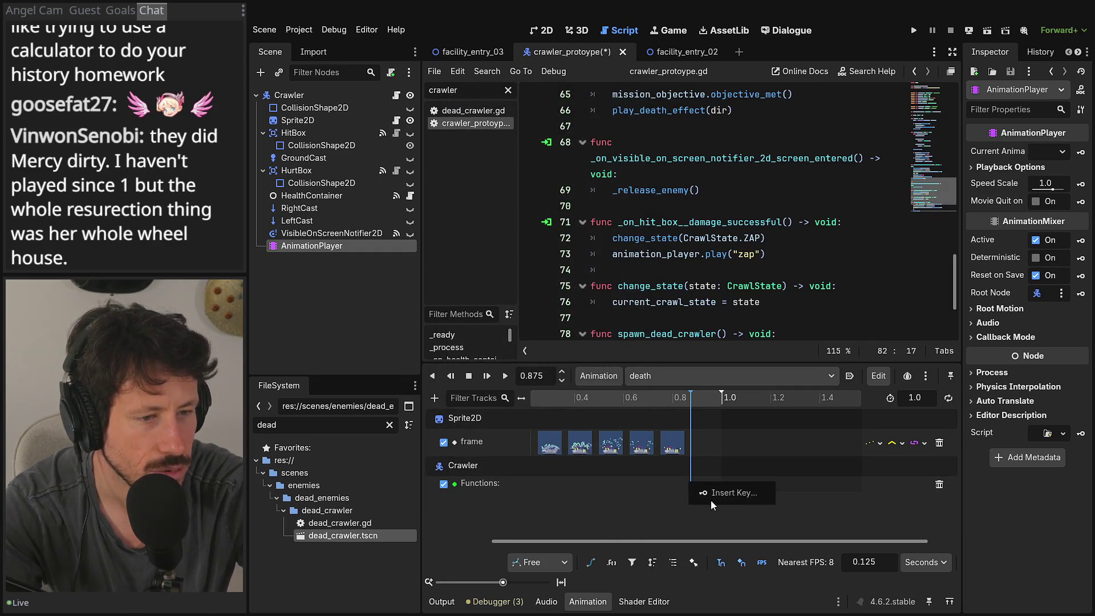
click(710, 501)
text(spawn)
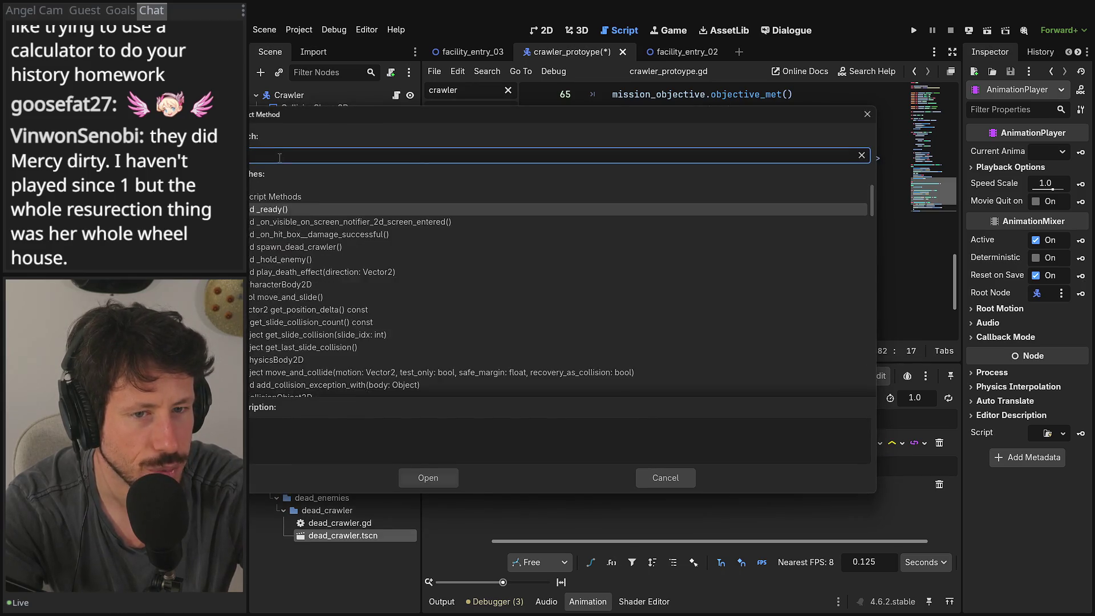
double_click(269, 209)
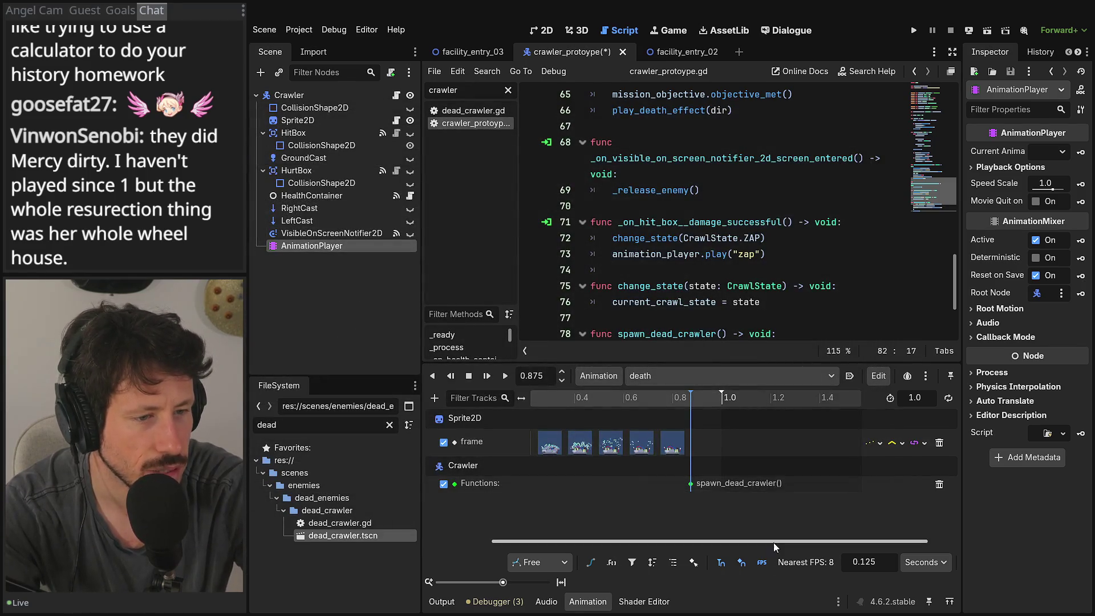
key(ctrl+s)
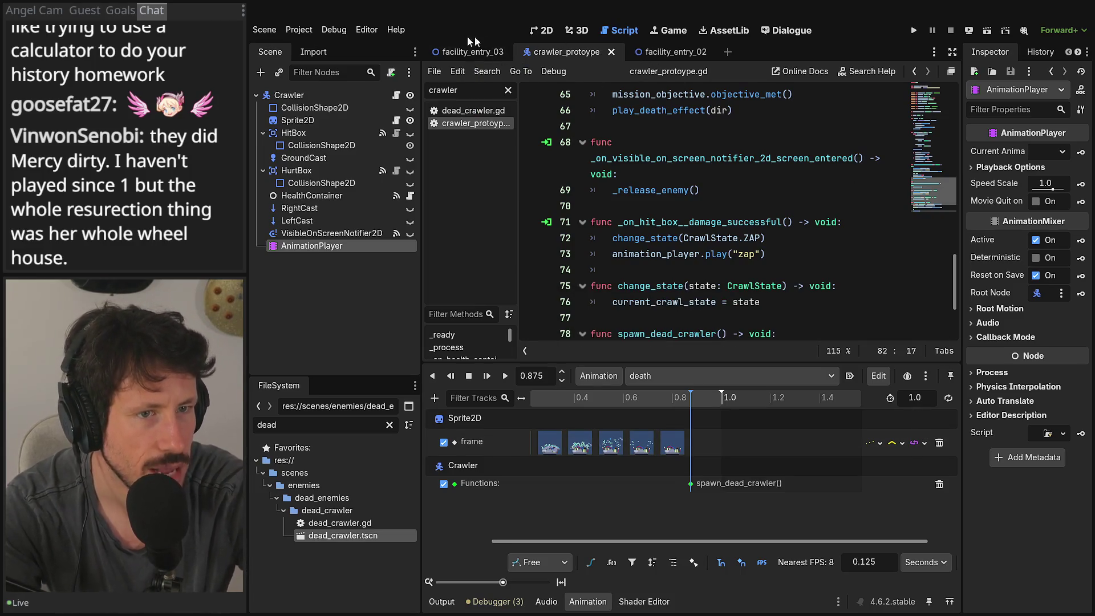
click(468, 51)
Step: Run facility_entry_02, kill crawlers to confirm their corpses stay behind, then stop the game
click(641, 50)
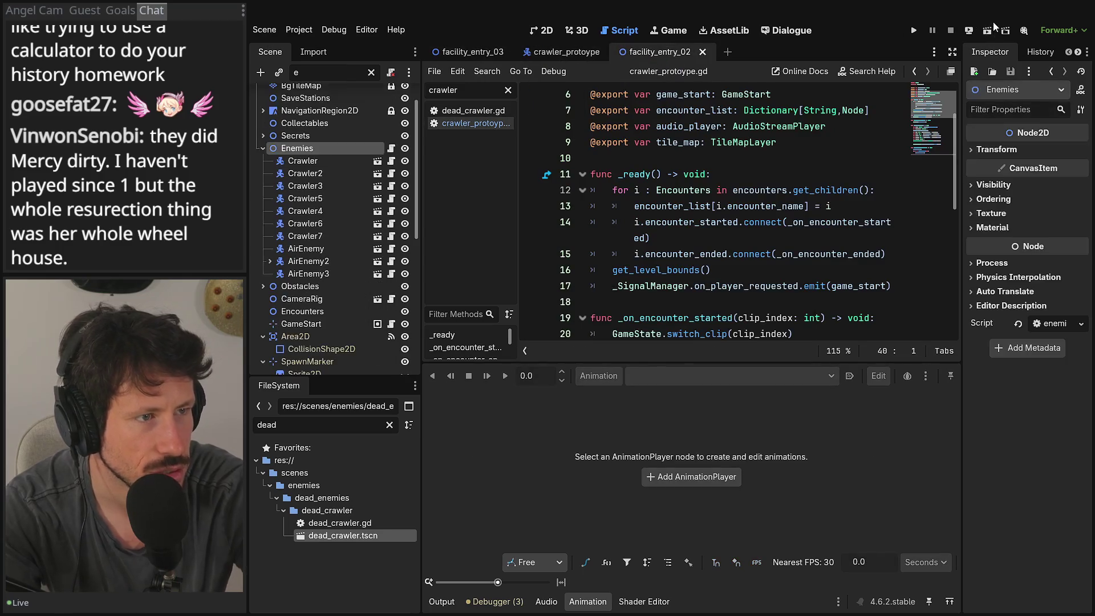
click(987, 30)
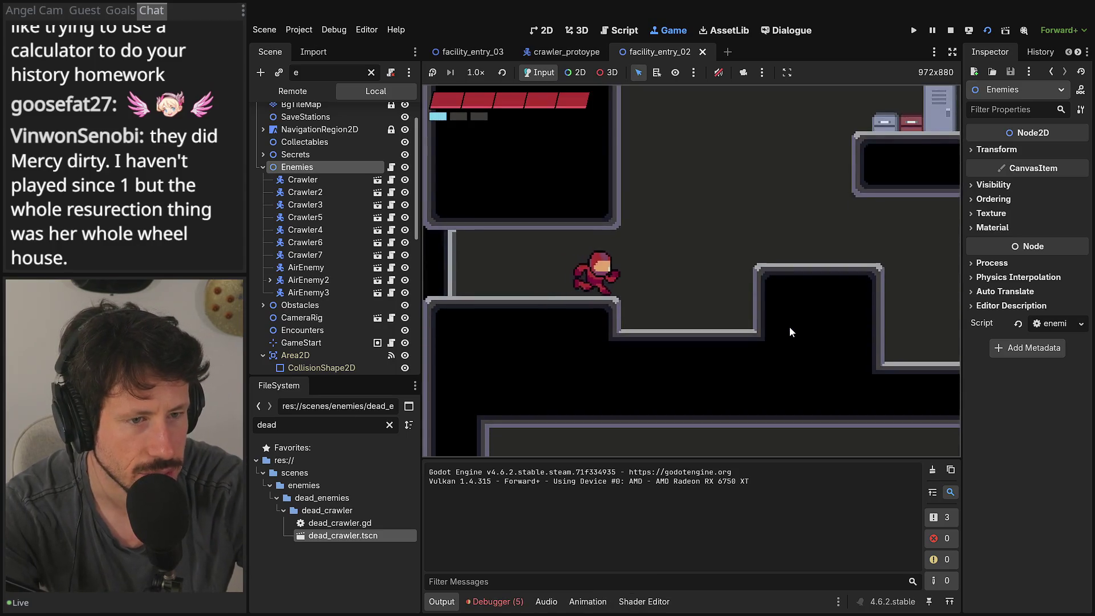
key(Right)
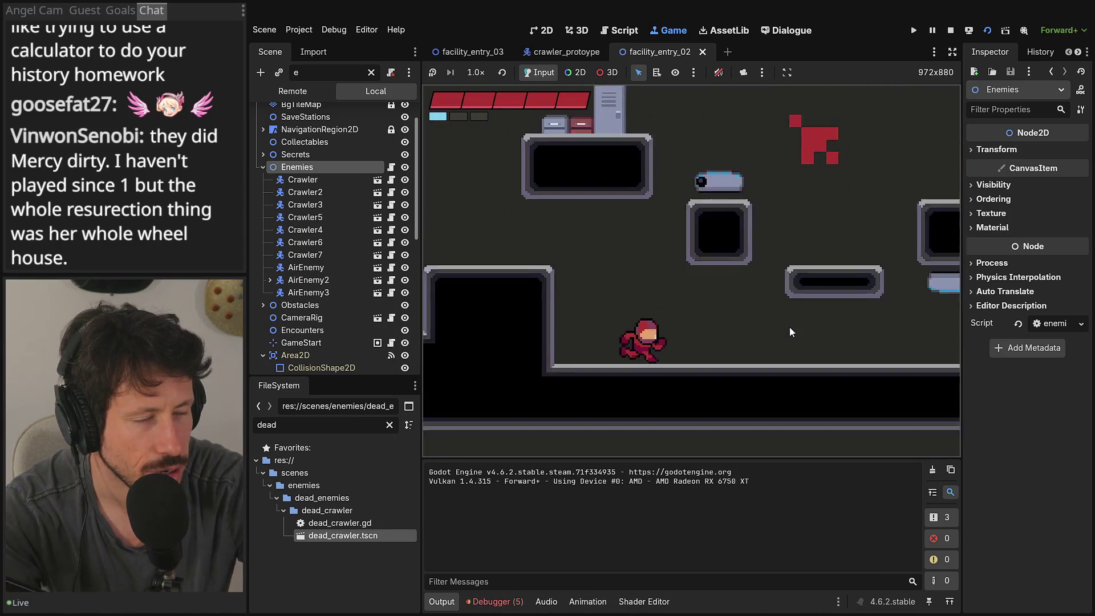
key(Right)
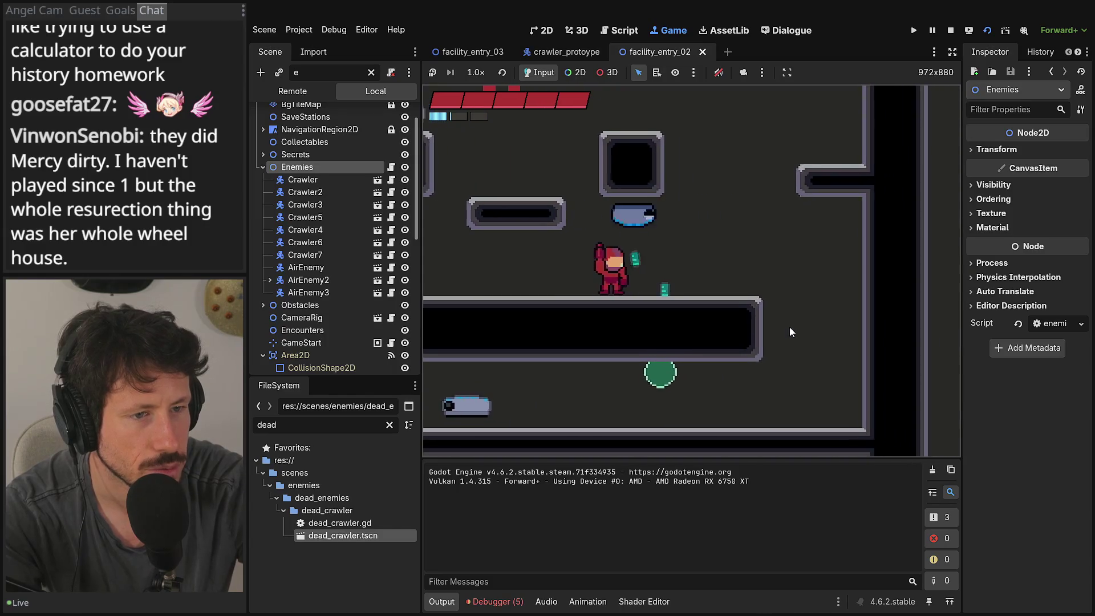
key(Right)
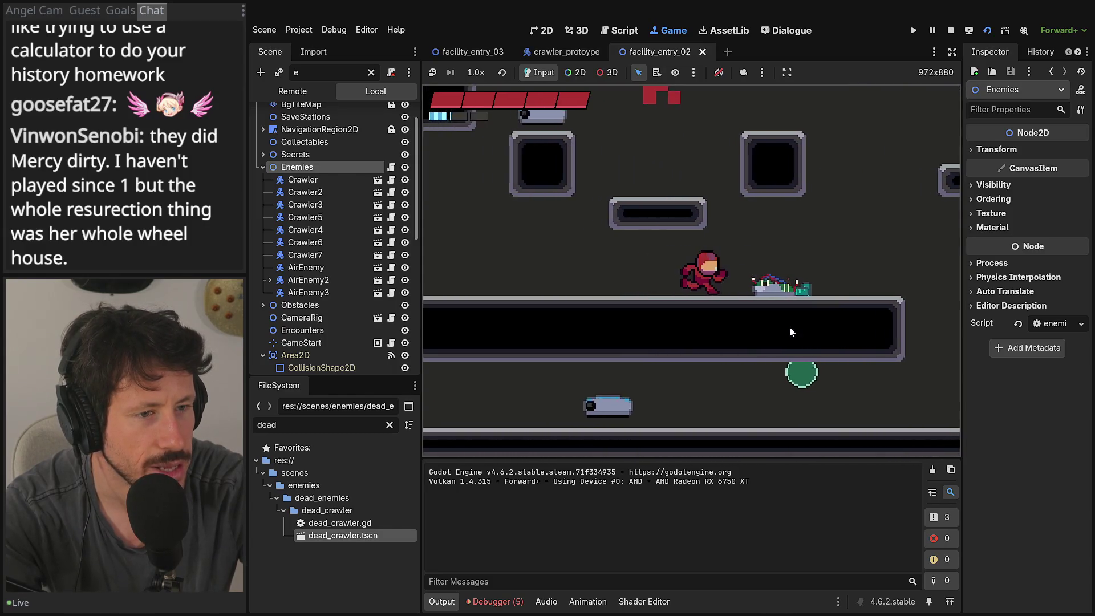
key(space)
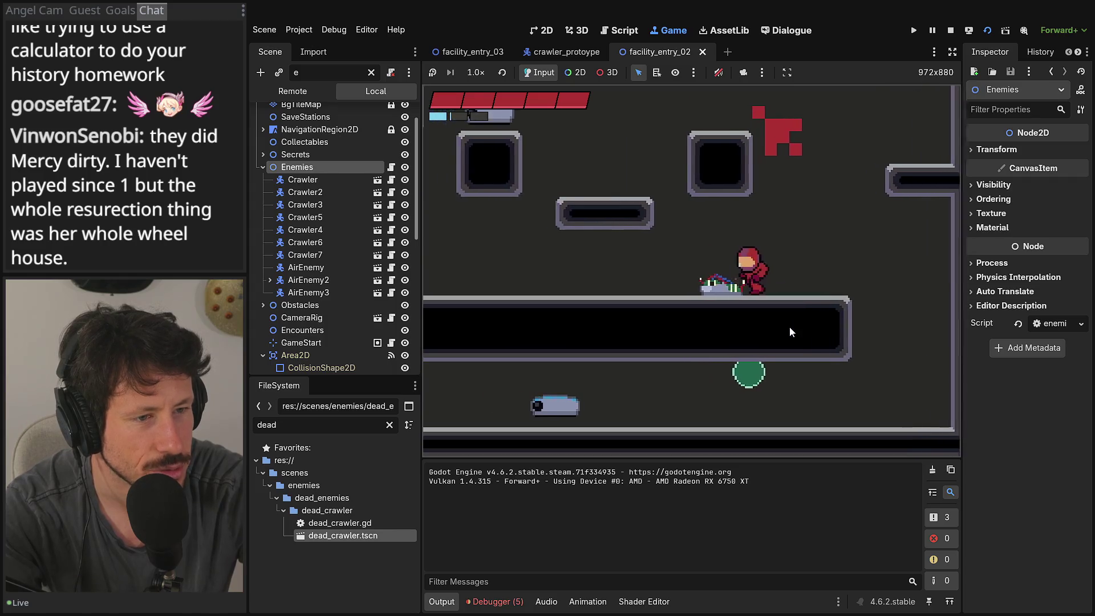
key(x)
key(Right)
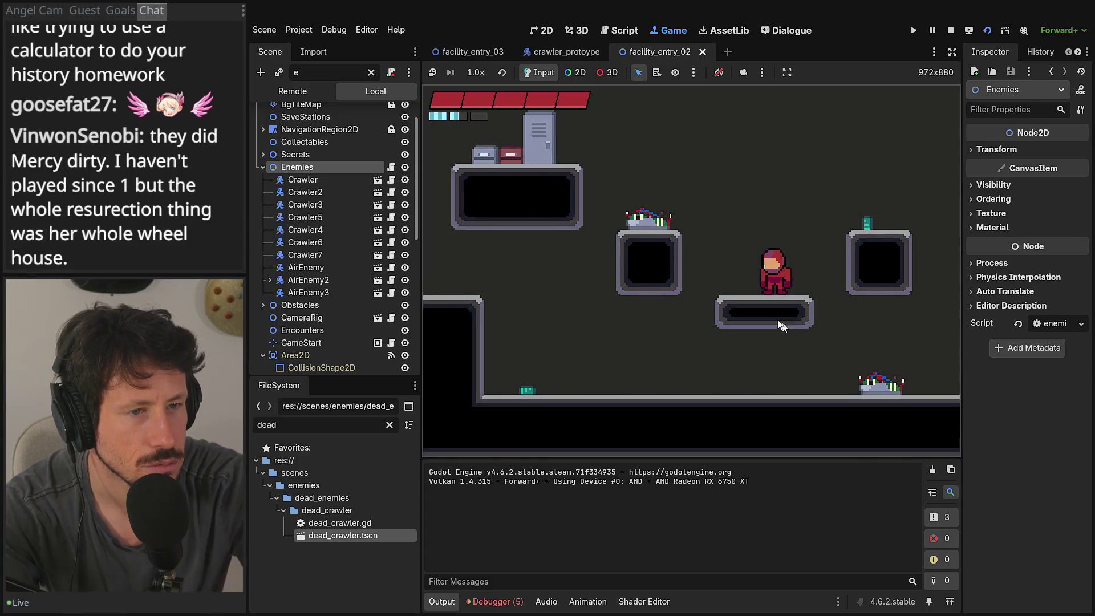
click(949, 36)
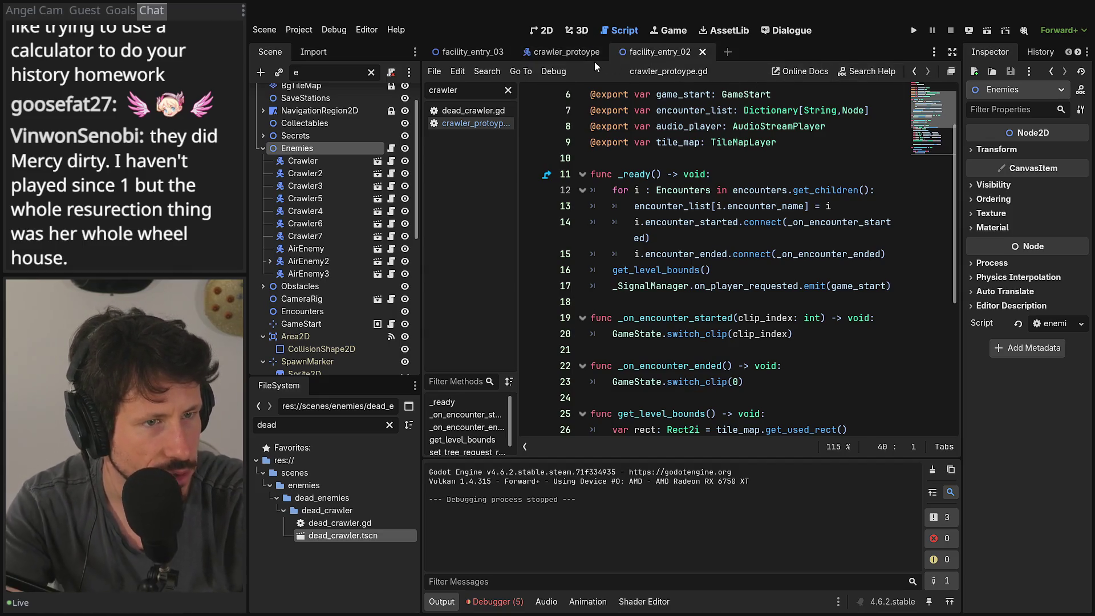
Step: Run the crawler_protoype scene alone in a maximized Game view with the bottom panel collapsed
click(560, 52)
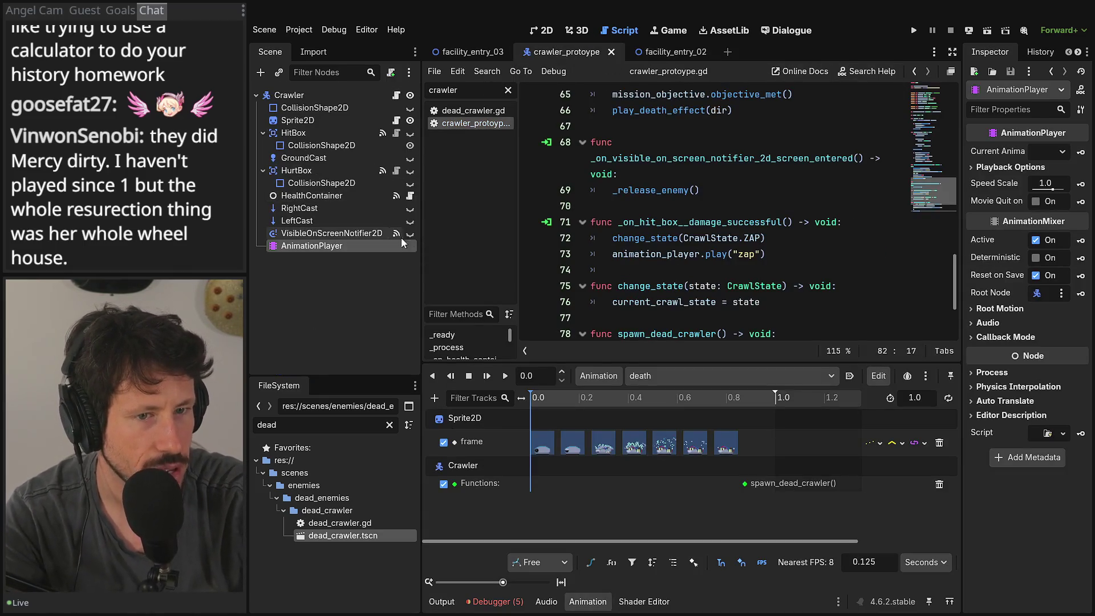
click(989, 32)
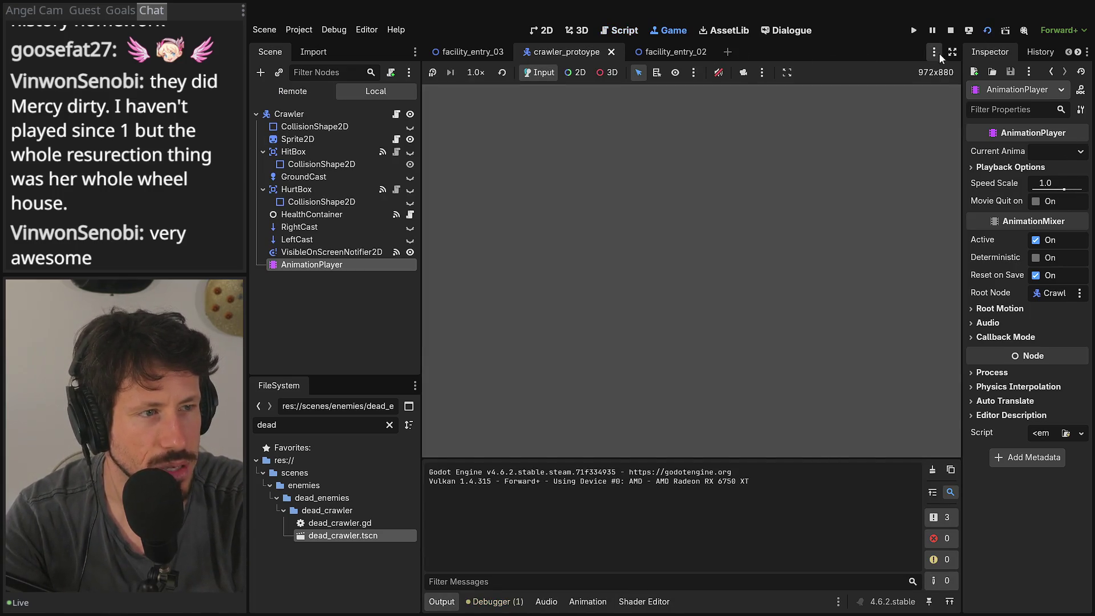
click(952, 52)
click(267, 601)
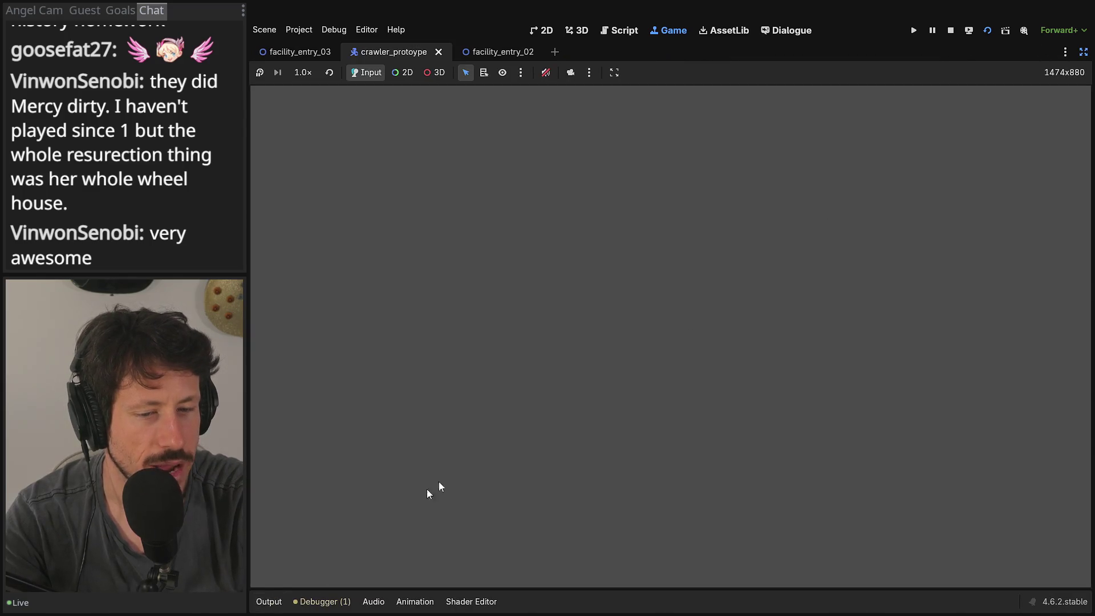
Step: Stop the crawler scene and launch the facility_entry_02 level instead
click(950, 31)
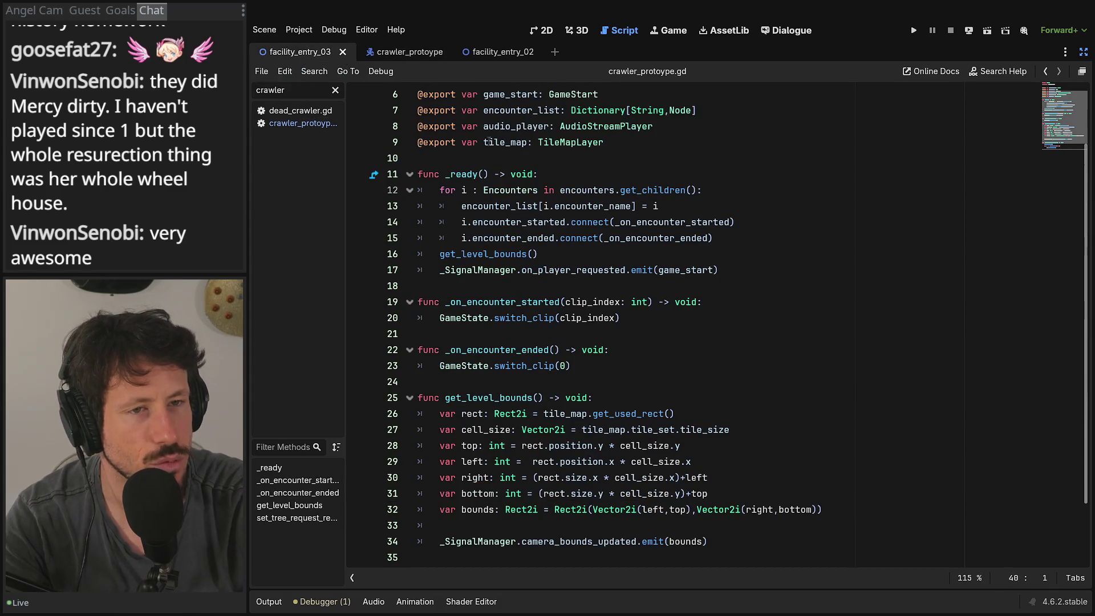
click(508, 49)
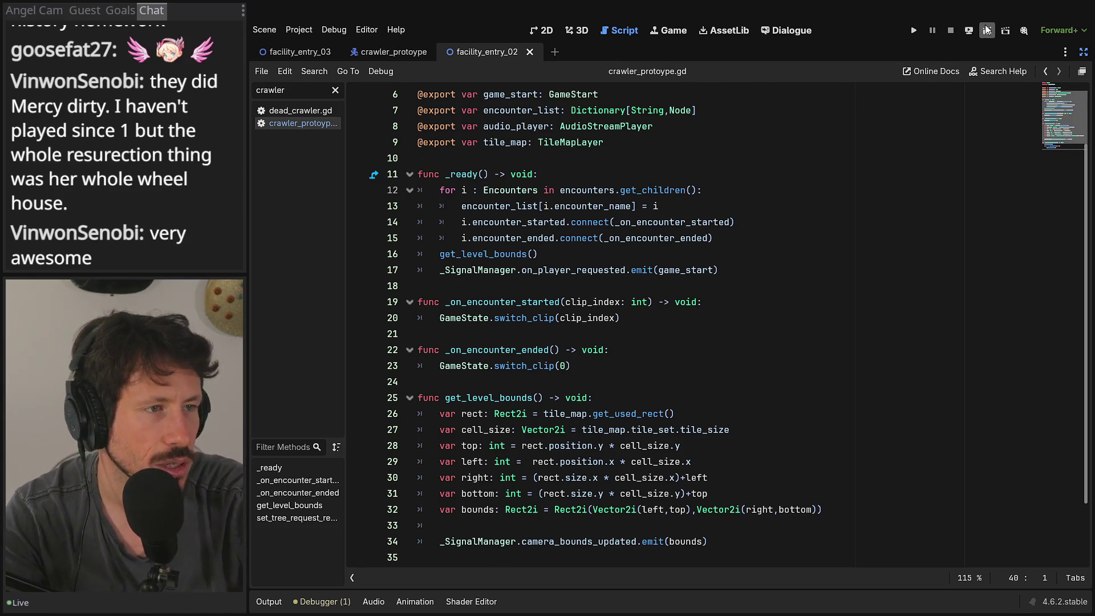
click(986, 31)
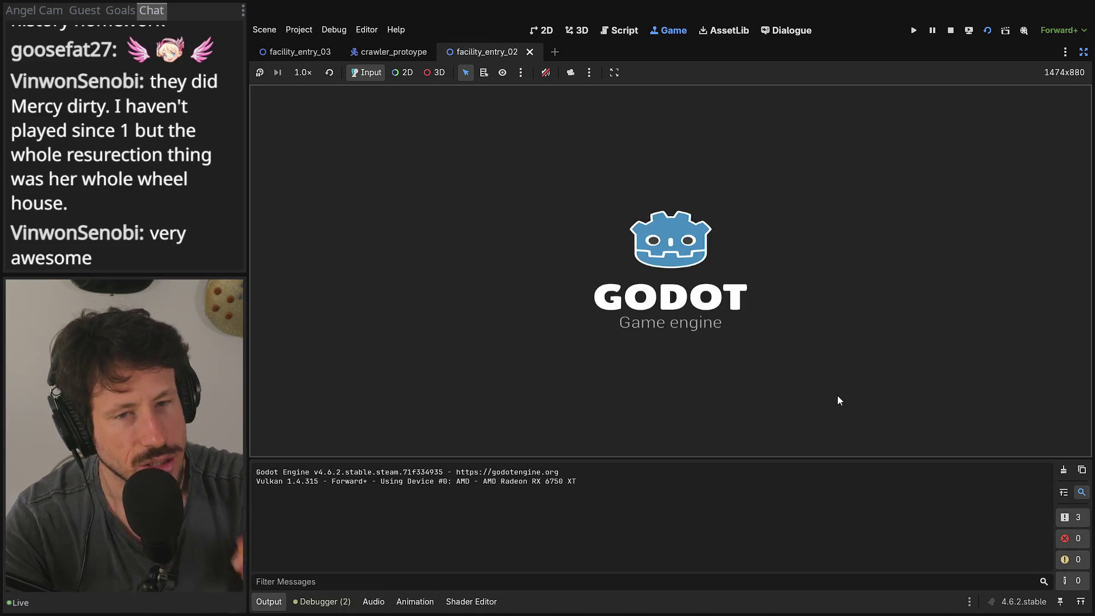
Step: Play through the ledges killing crawlers, run back over their corpses, then stop the game
key(Right)
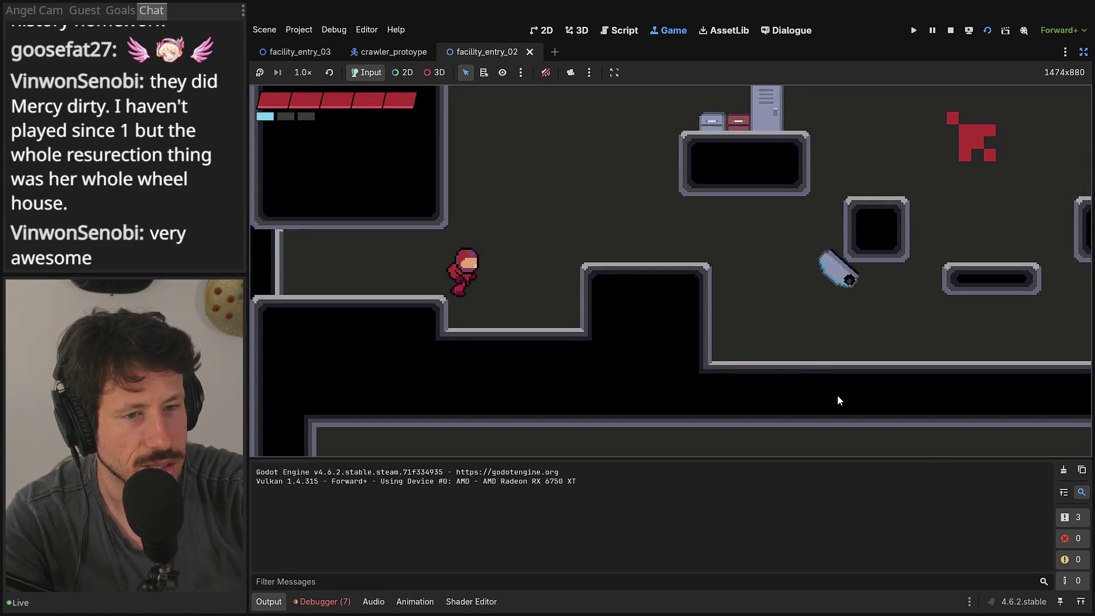
key(space)
key(Right)
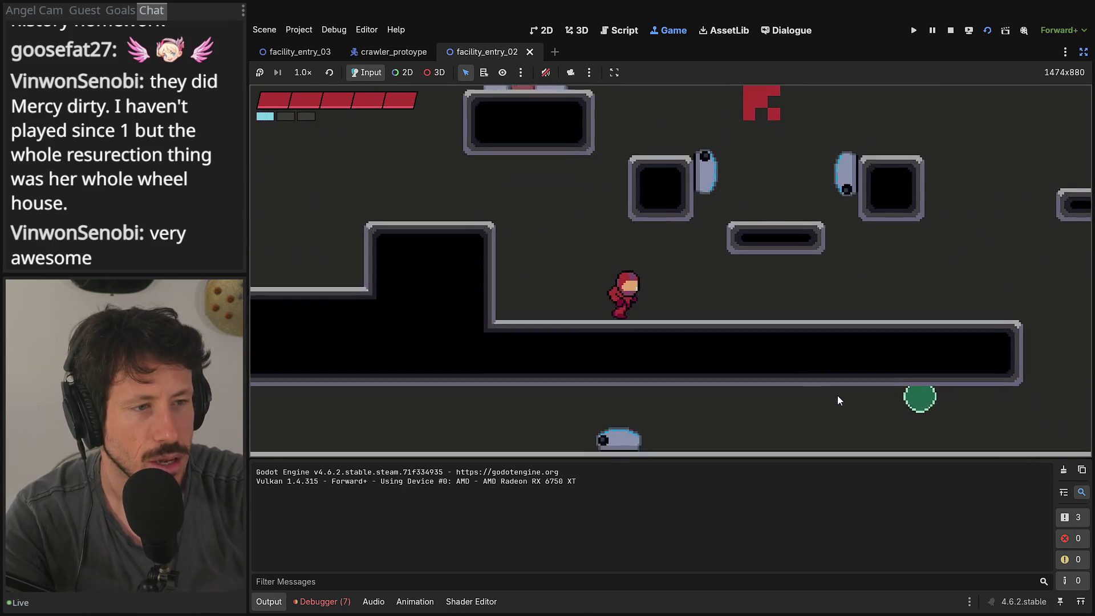
key(Right)
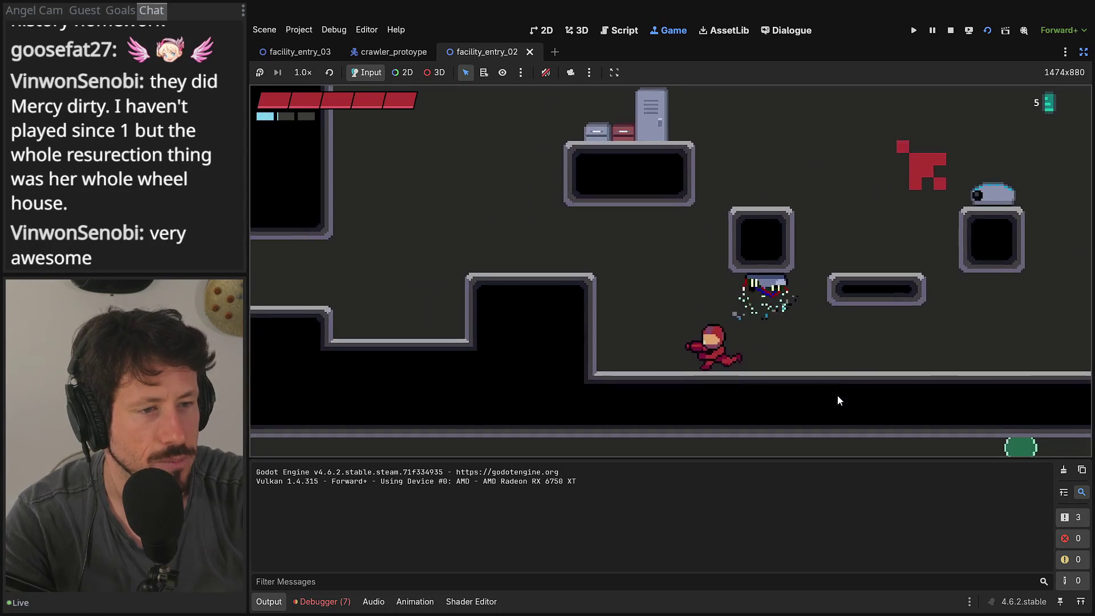
key(space)
key(Right)
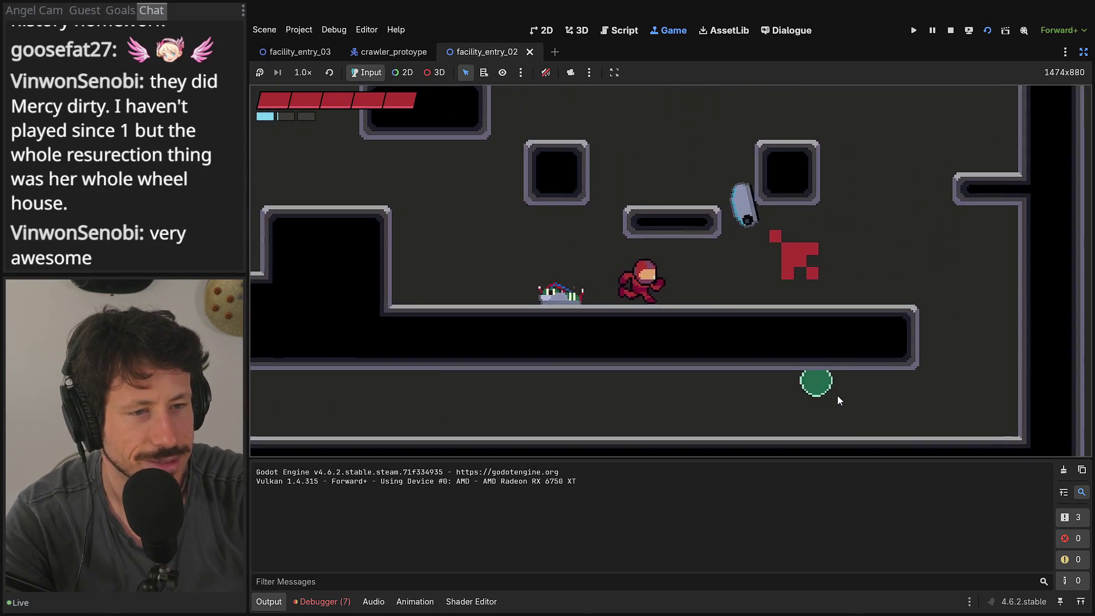
key(Left)
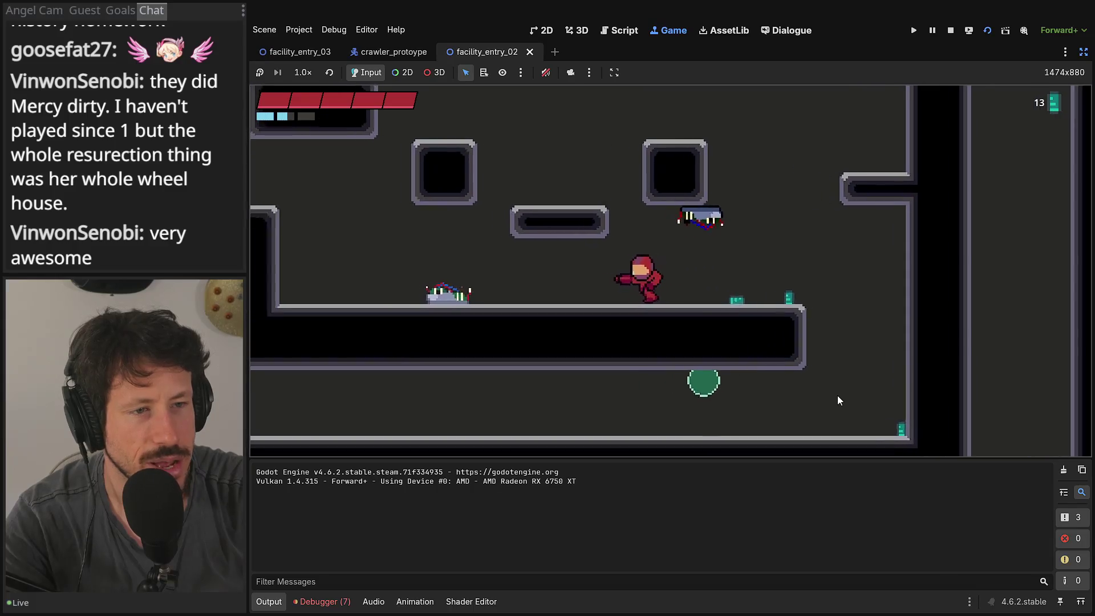
key(Right)
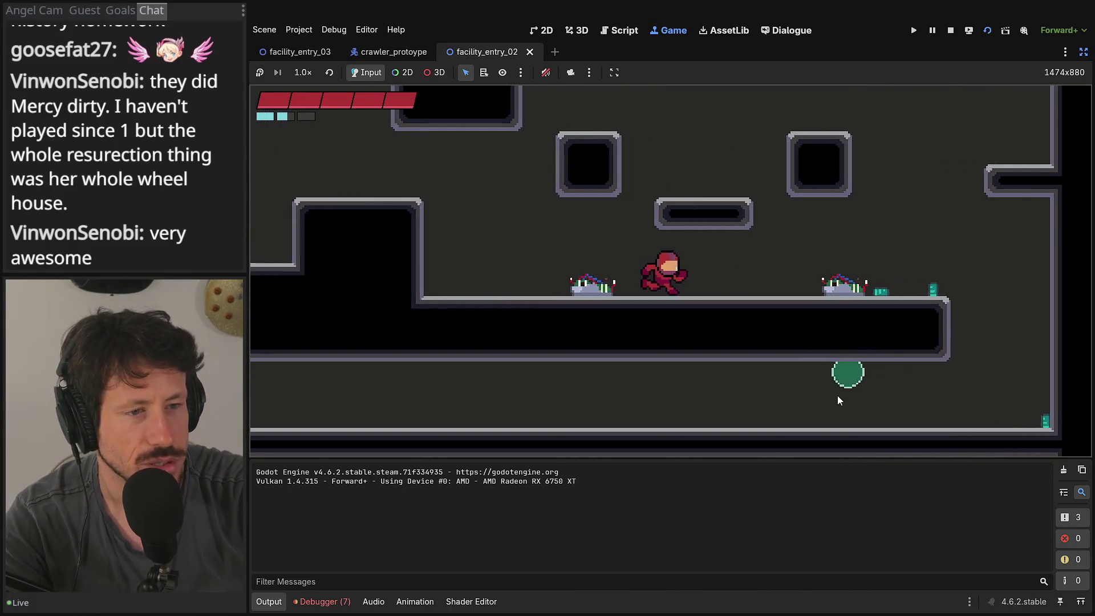
click(949, 30)
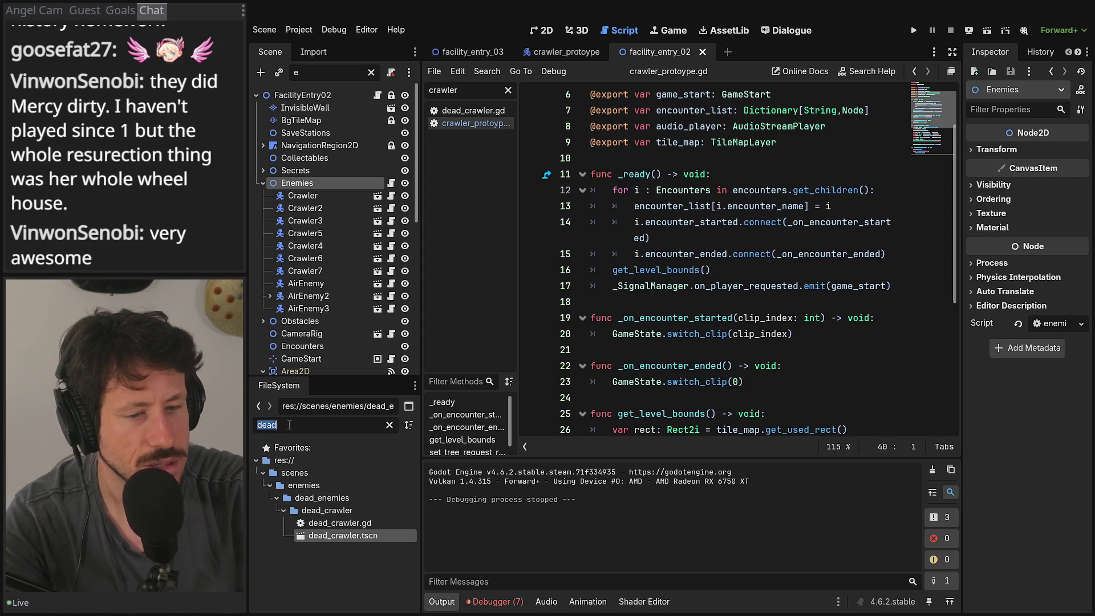
Step: Open dead_crawler.tscn and move the DeadCrawler body from collision layer 1 to layer 10
text(dea)
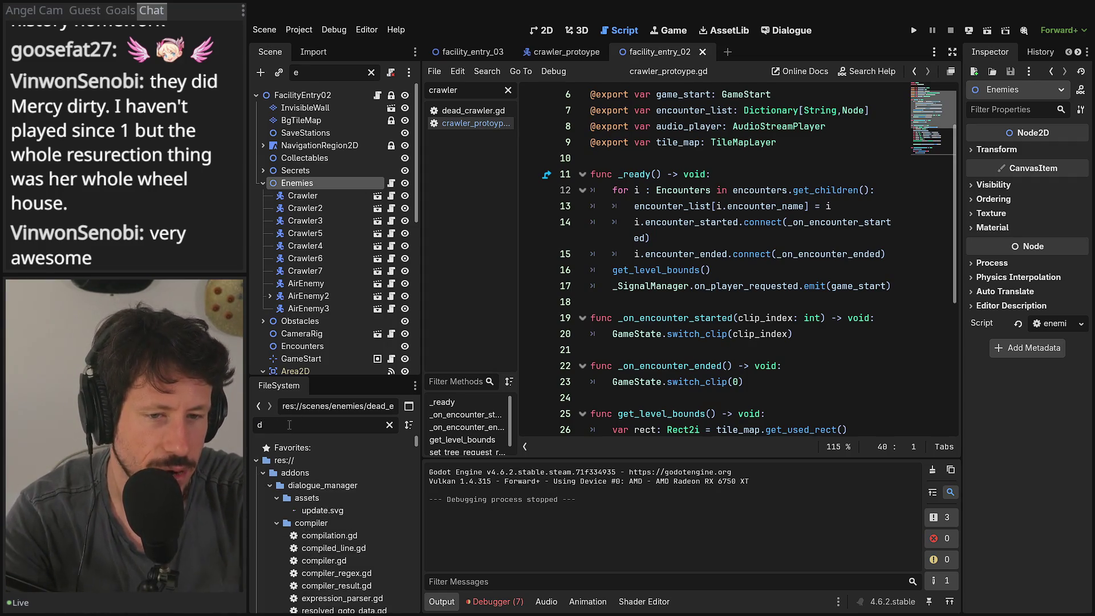
text(d)
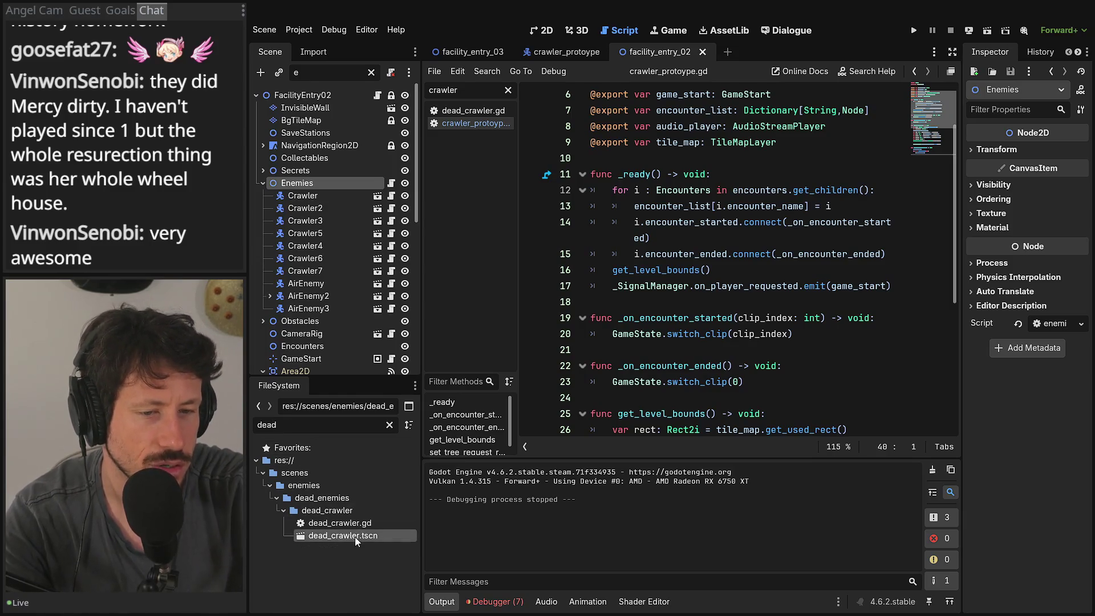
double_click(354, 536)
click(294, 95)
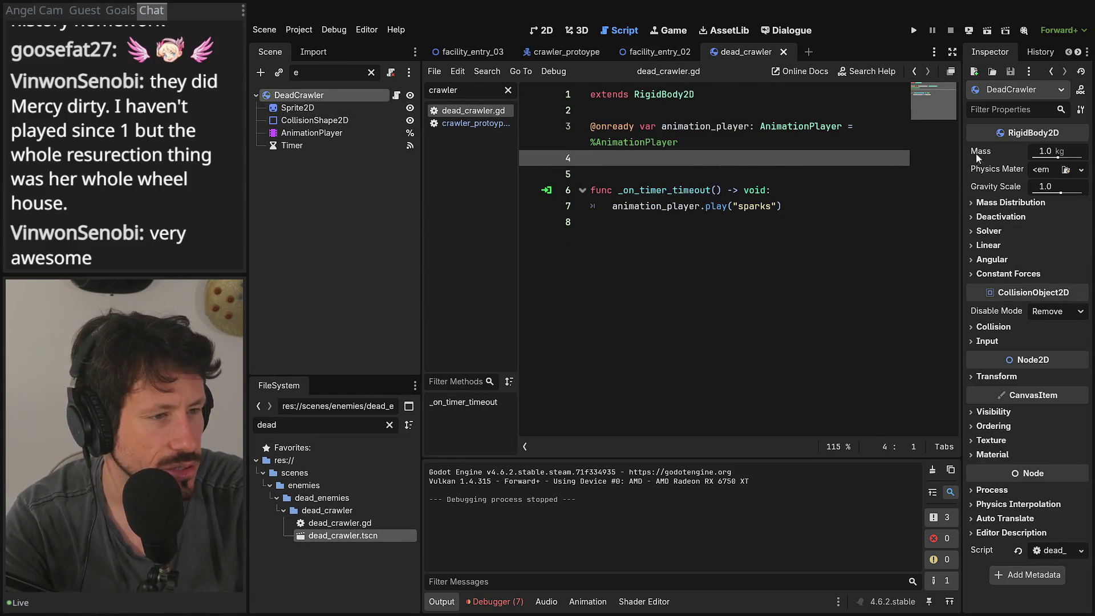
drag(962, 108, 882, 228)
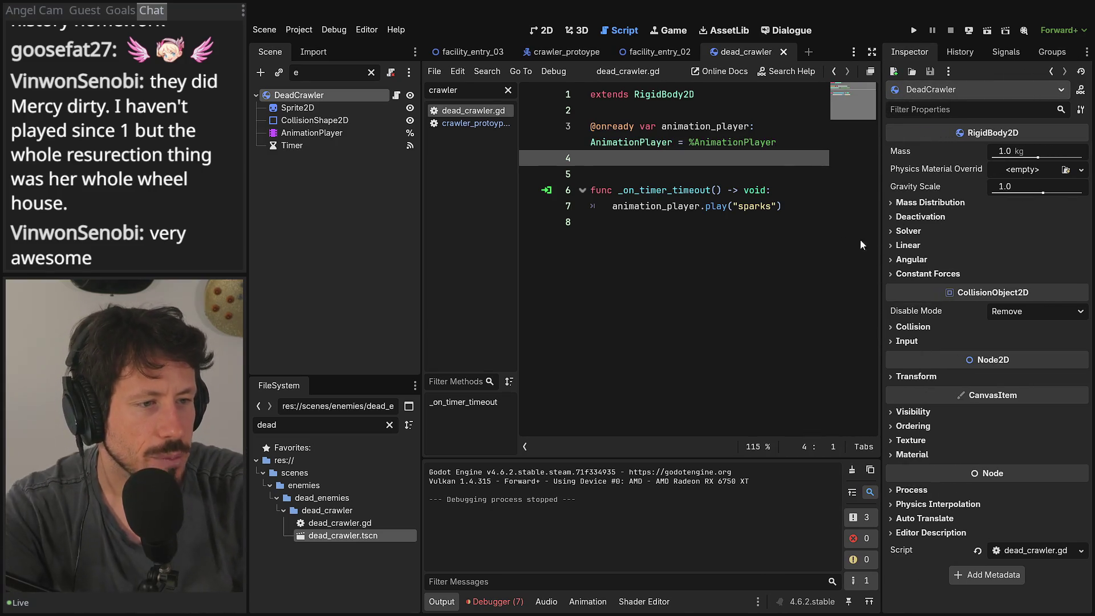
click(912, 327)
click(902, 363)
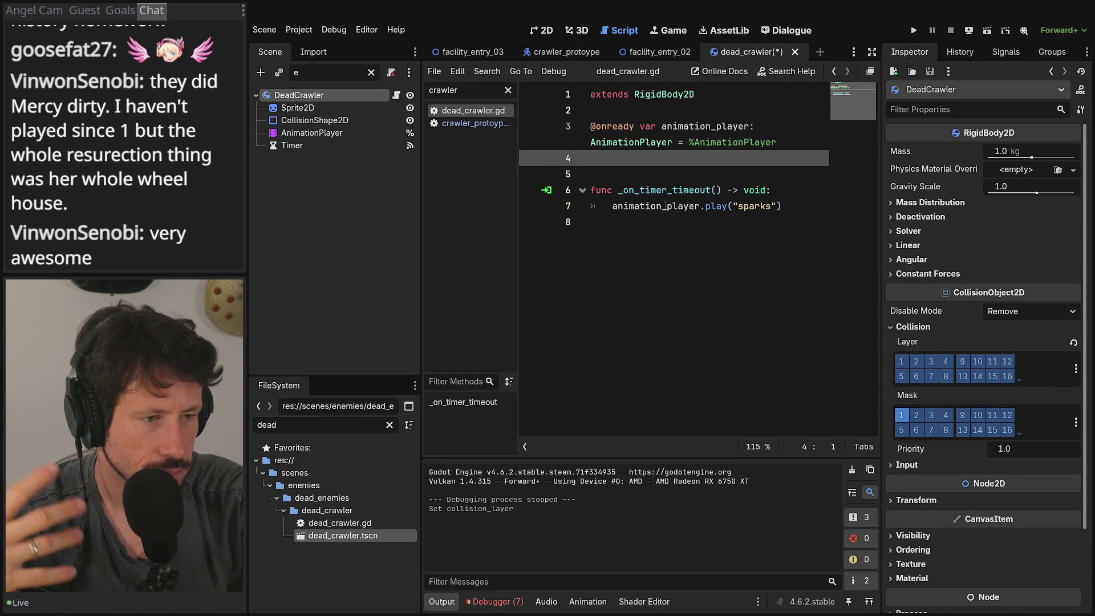
click(964, 374)
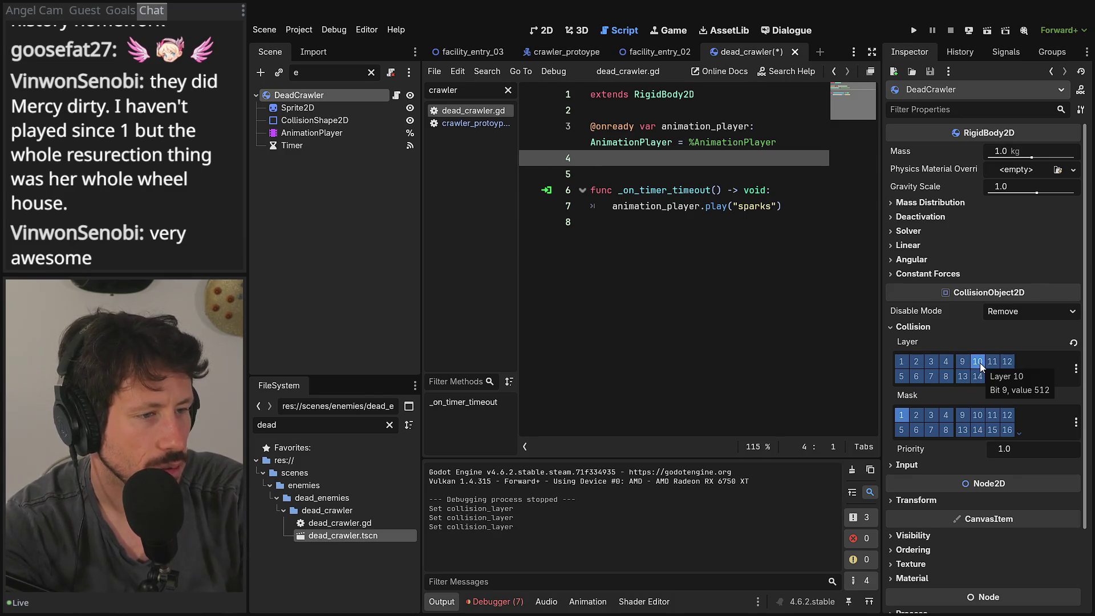
click(267, 30)
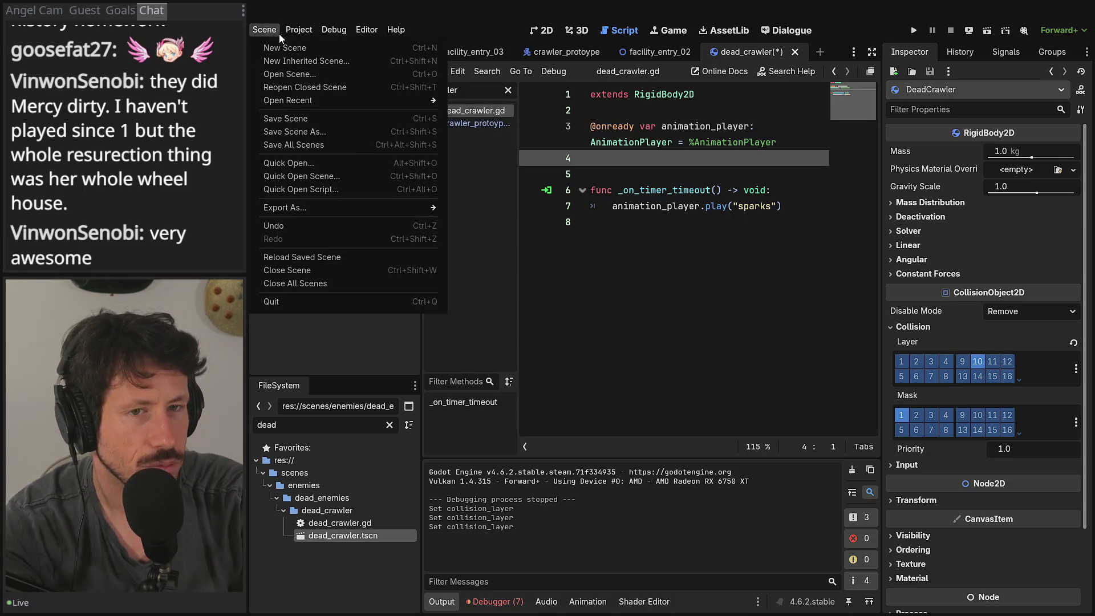
Step: Name 2D physics layer 10 'physics_objects' under Layer Names in Project Settings
click(308, 43)
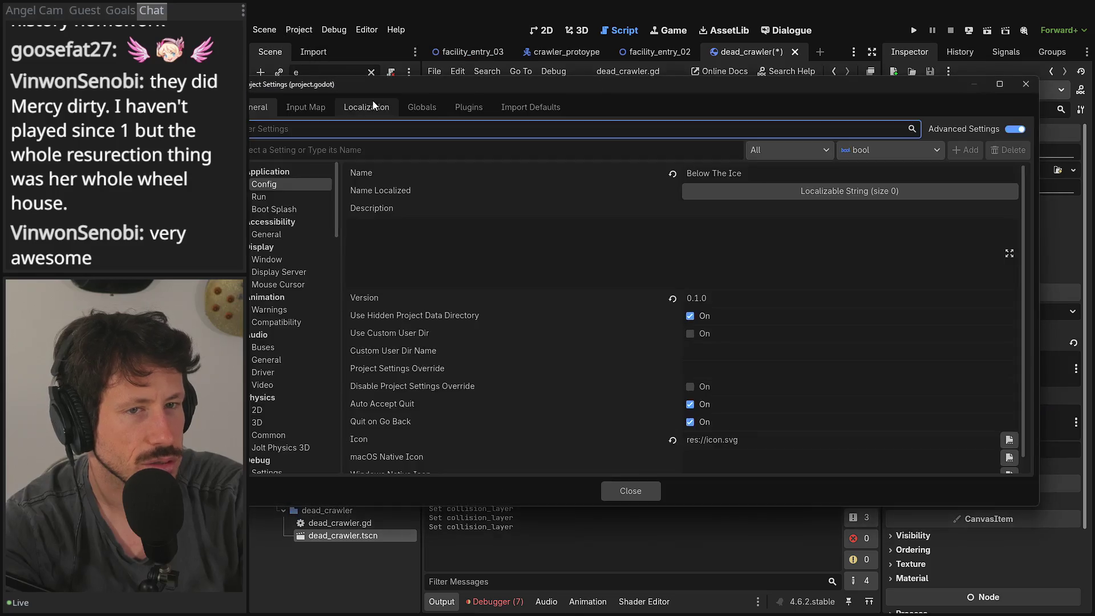
scroll(322, 217, down, 10)
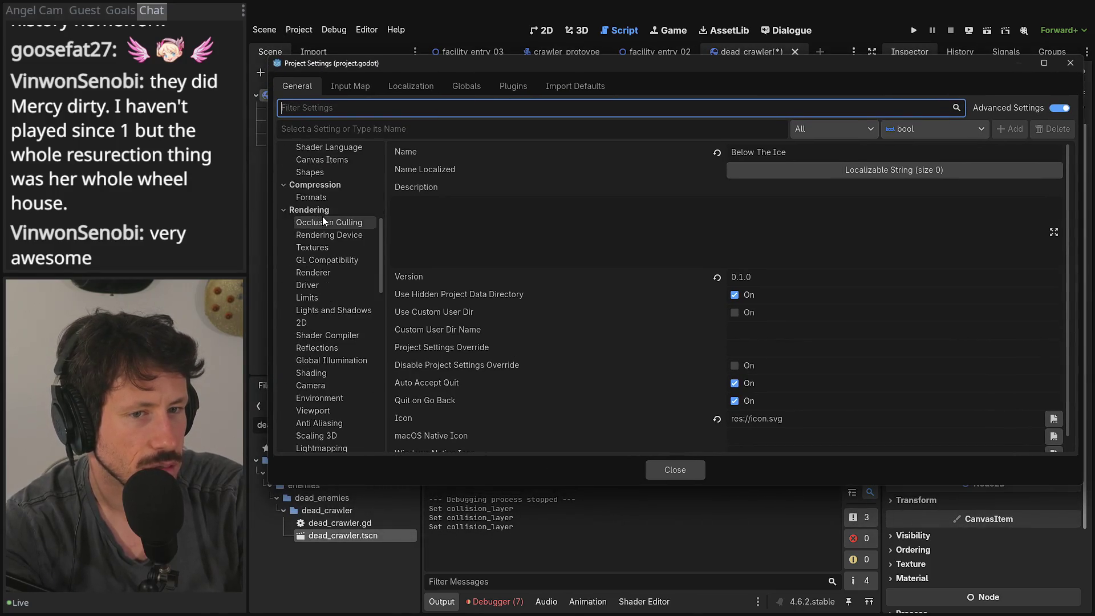
scroll(319, 226, down, 10)
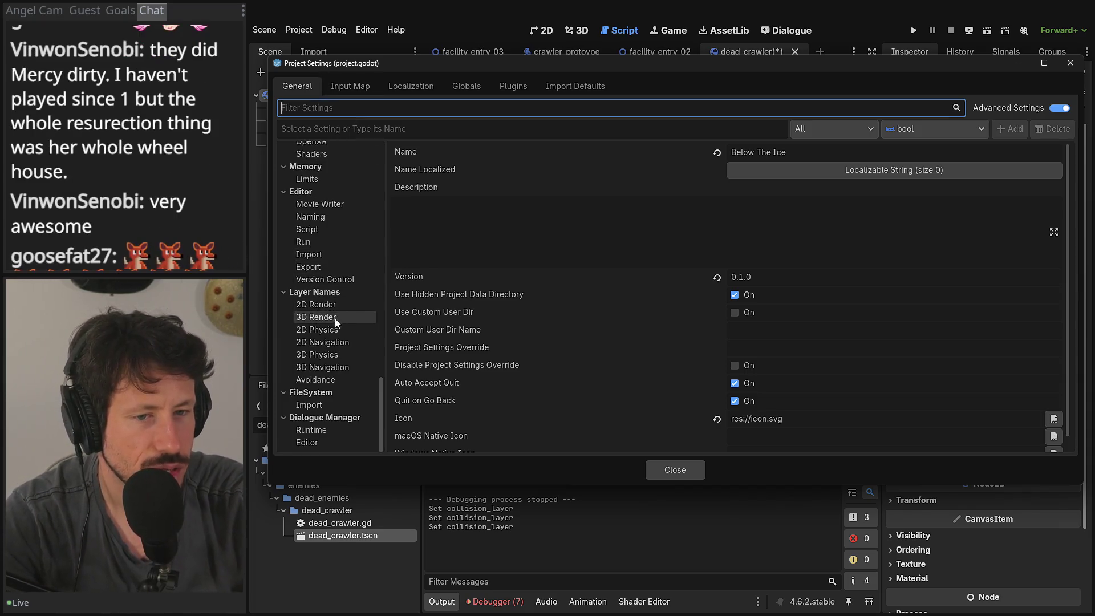
click(335, 330)
click(764, 311)
text(physics_objects)
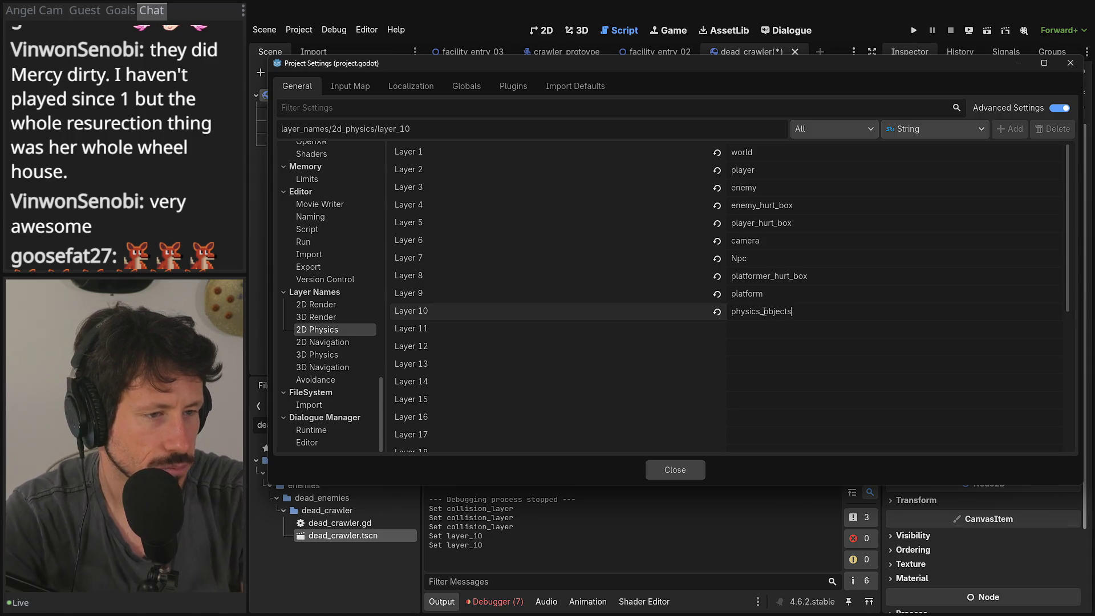
key(Tab)
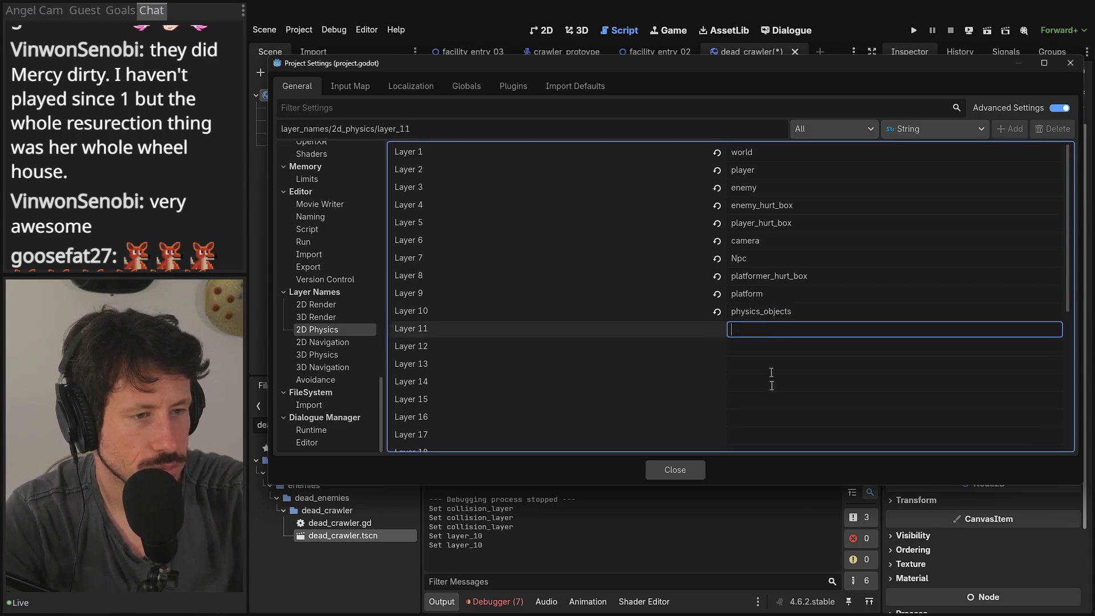
click(663, 475)
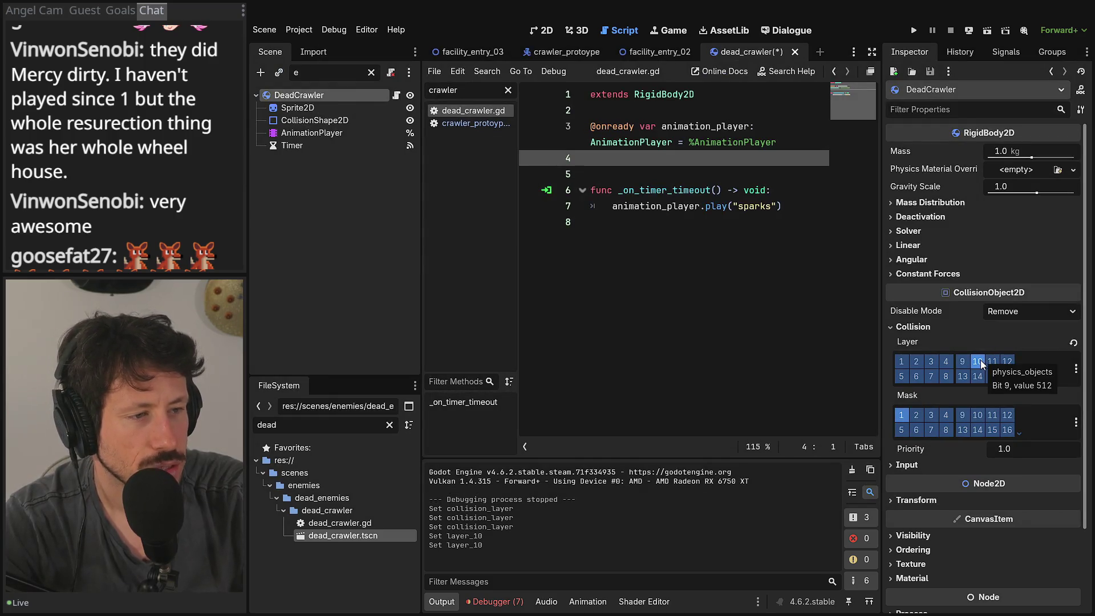
Step: Save the dead crawler scene and open player.tscn by filtering FileSystem for 'player'
key(ctrl+s)
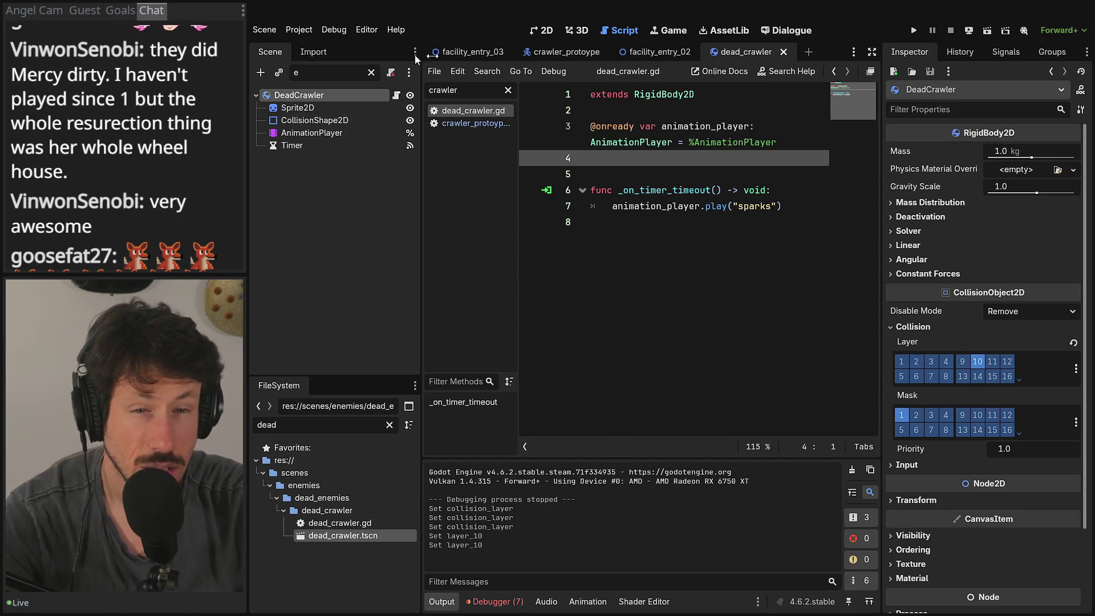
double_click(311, 71)
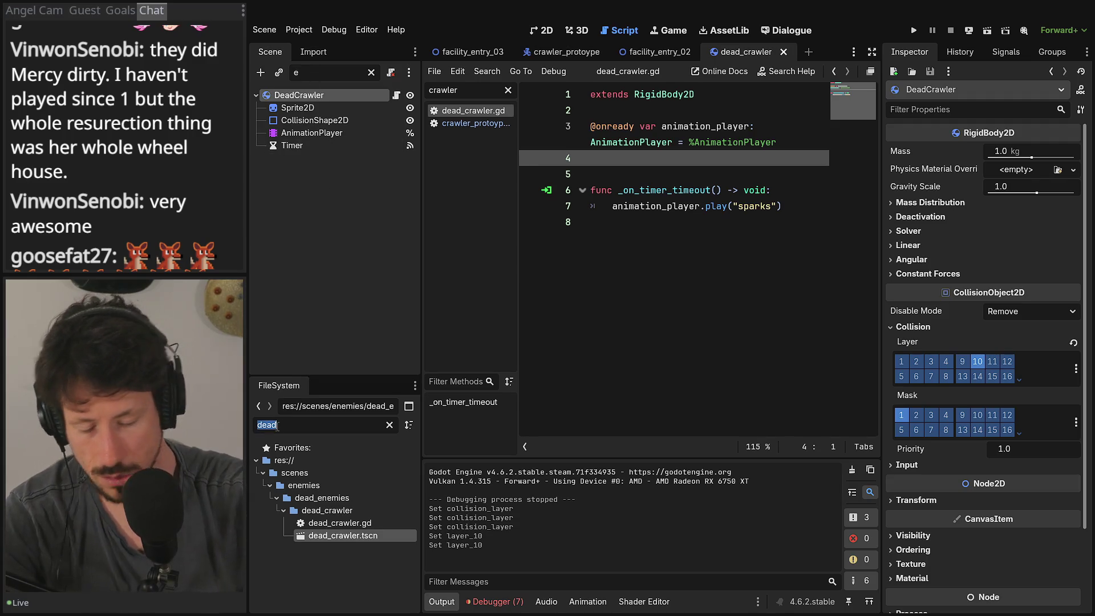
text(plate)
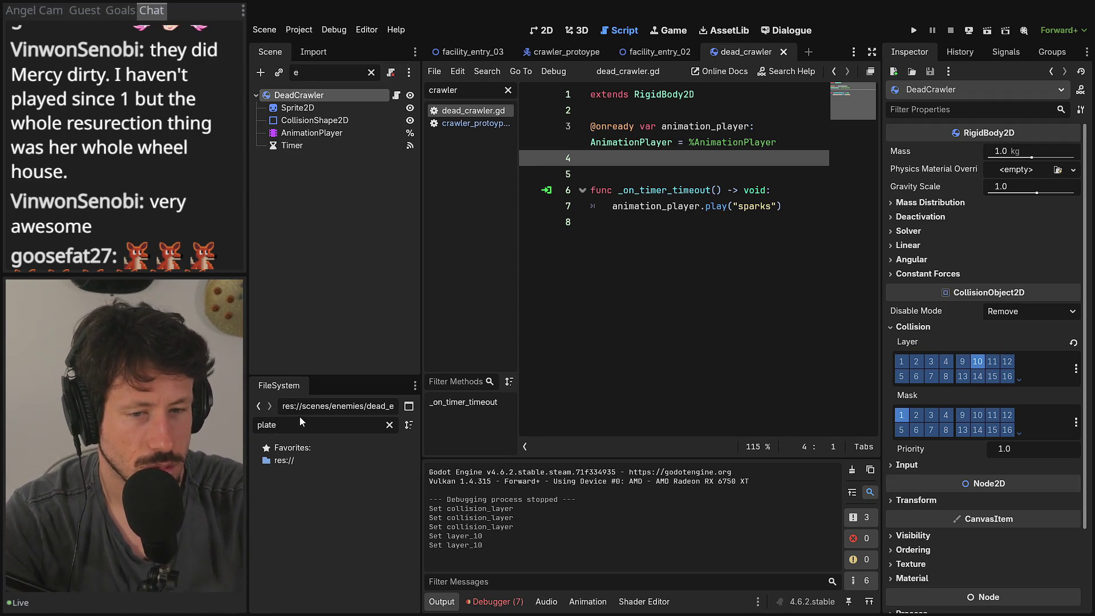
key(BackSpace)
key(BackSpace)
text(yer)
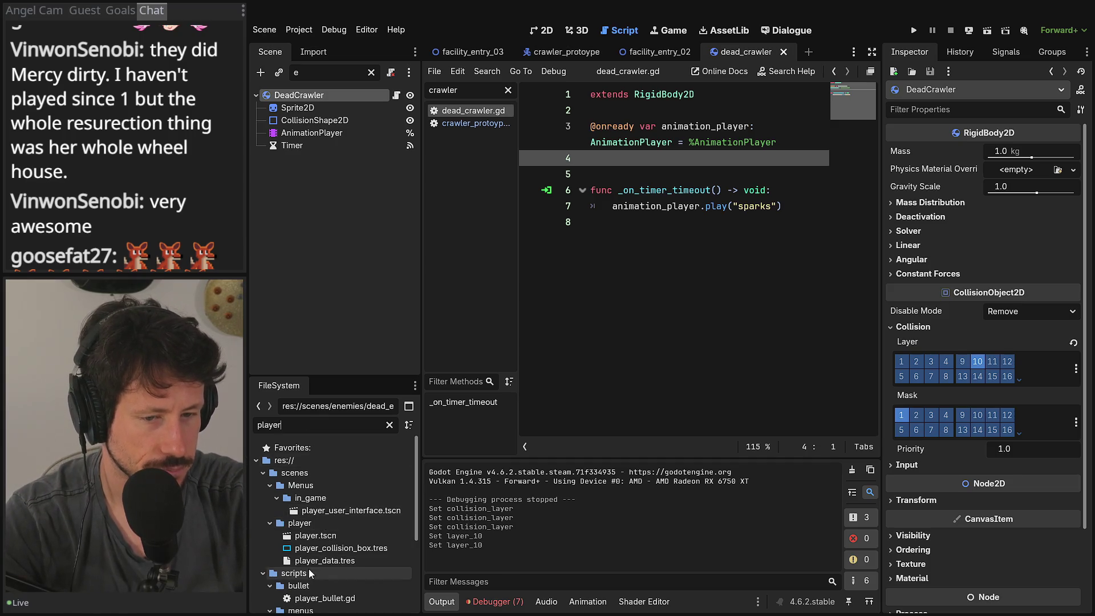
double_click(333, 535)
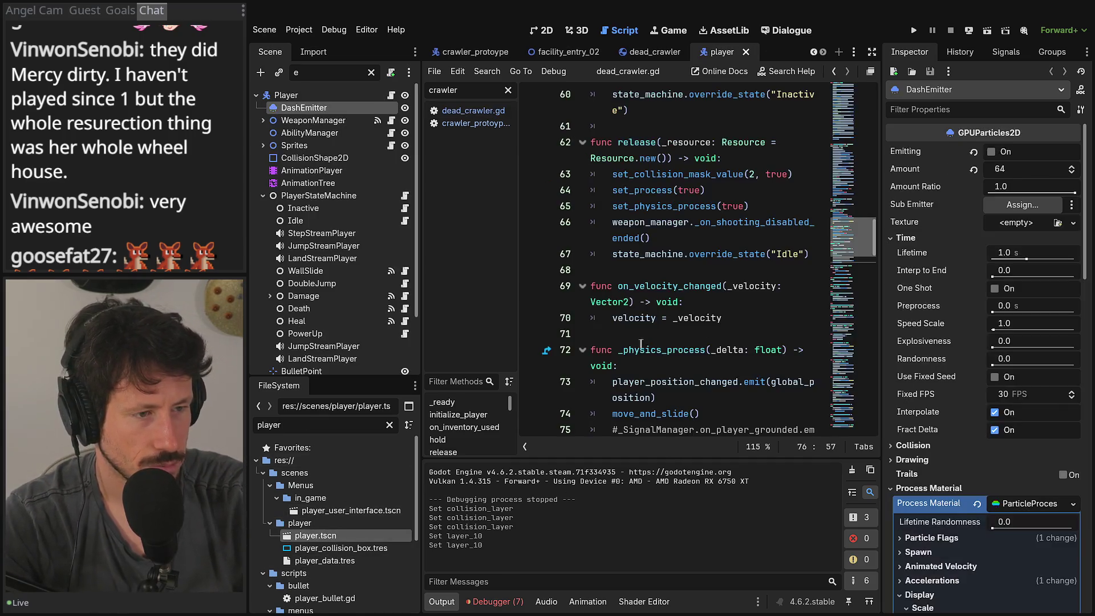
Step: Add physics_objects layer 10 to the Player's collision mask, save, and return to facility_entry_02
click(337, 96)
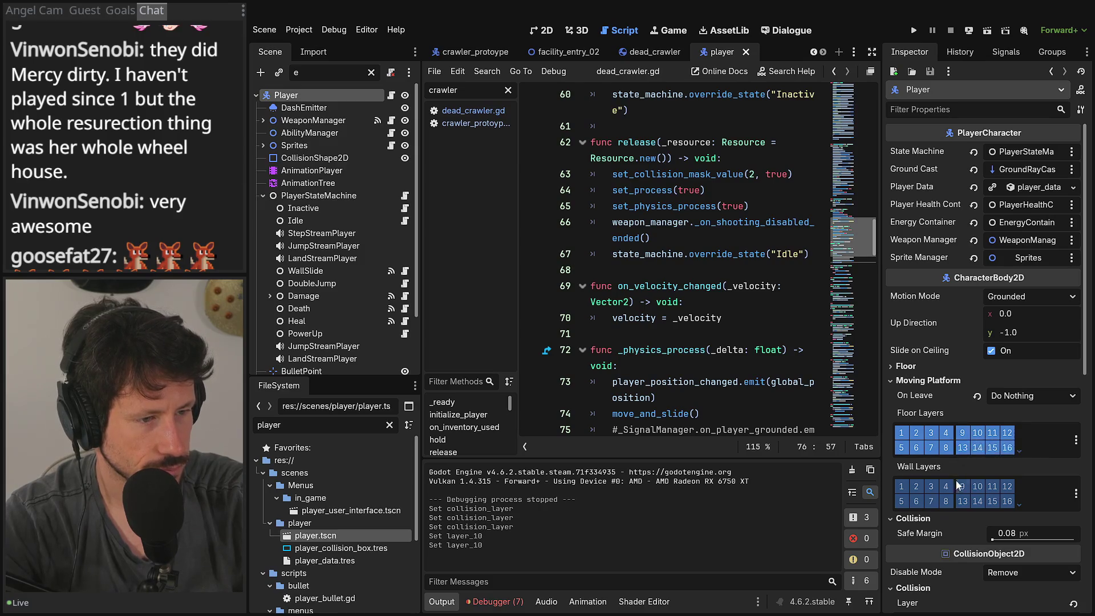
scroll(968, 440, down, 5)
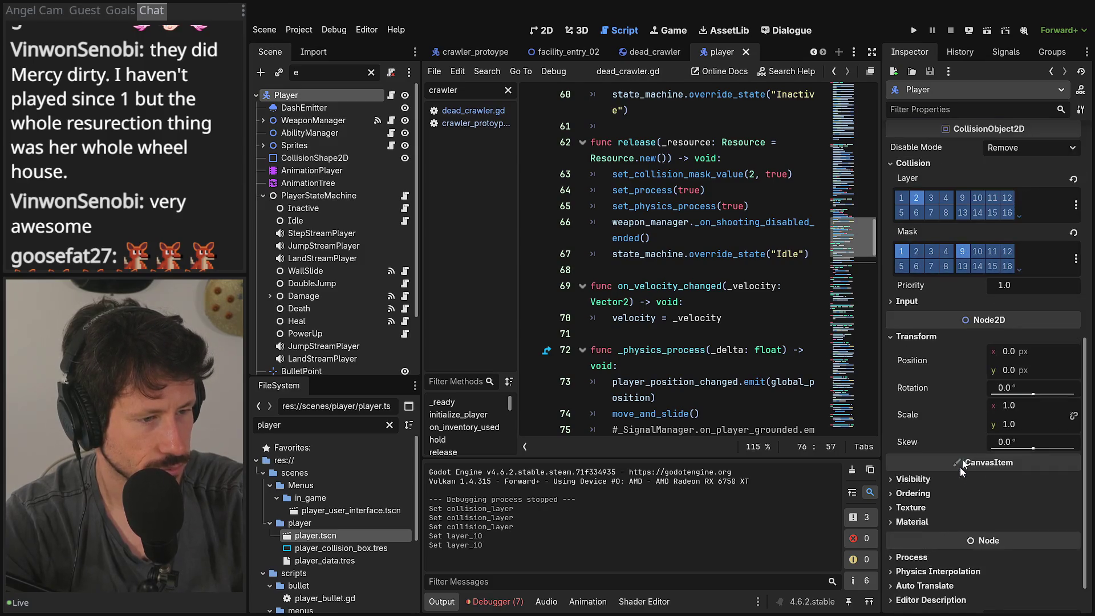
click(977, 251)
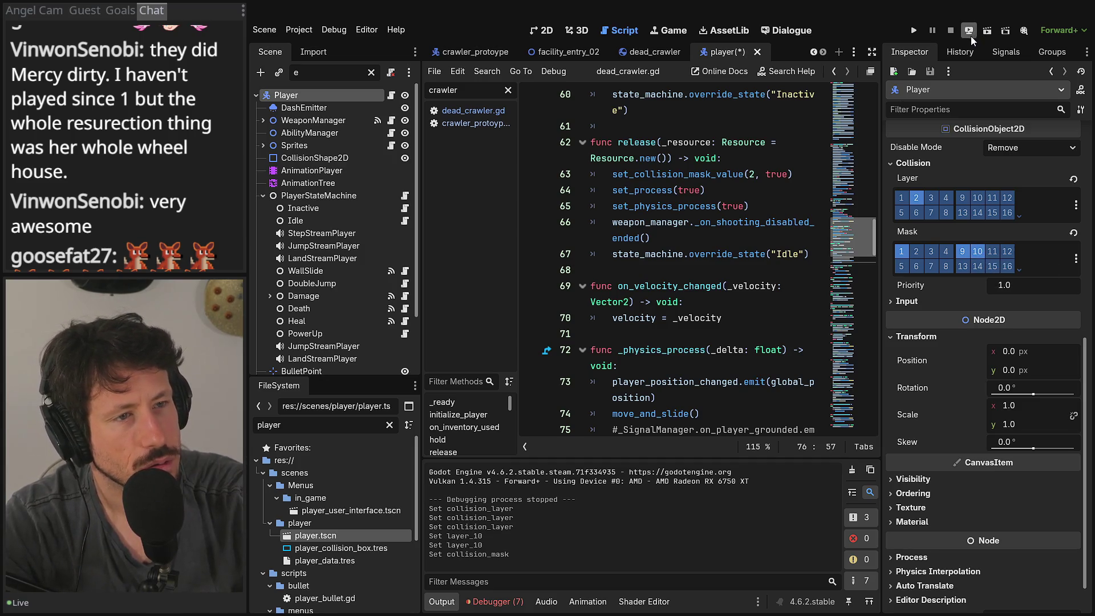
key(ctrl+s)
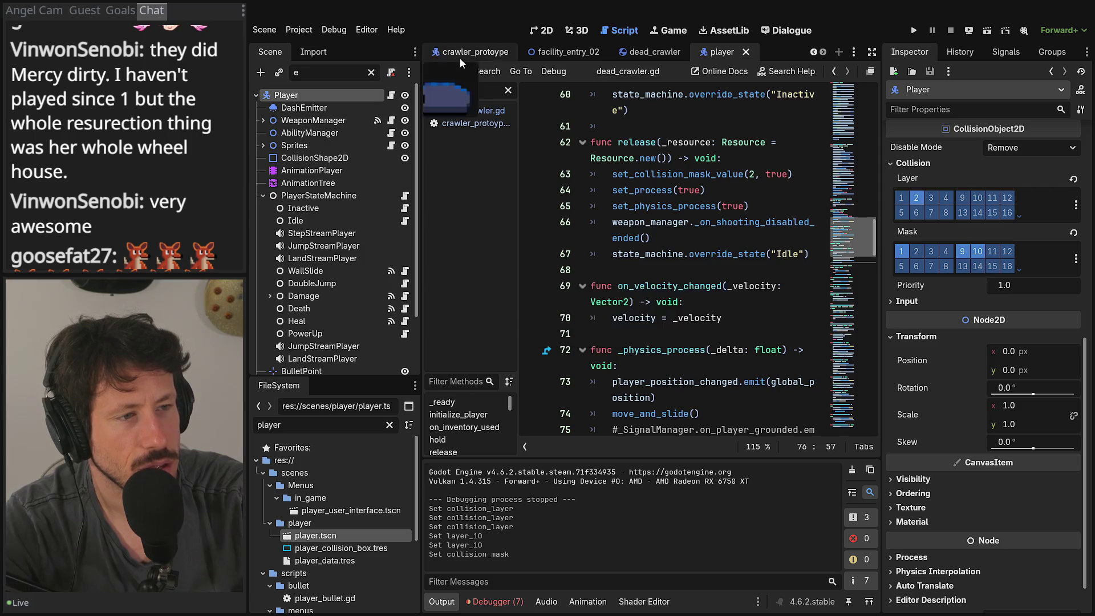
click(564, 52)
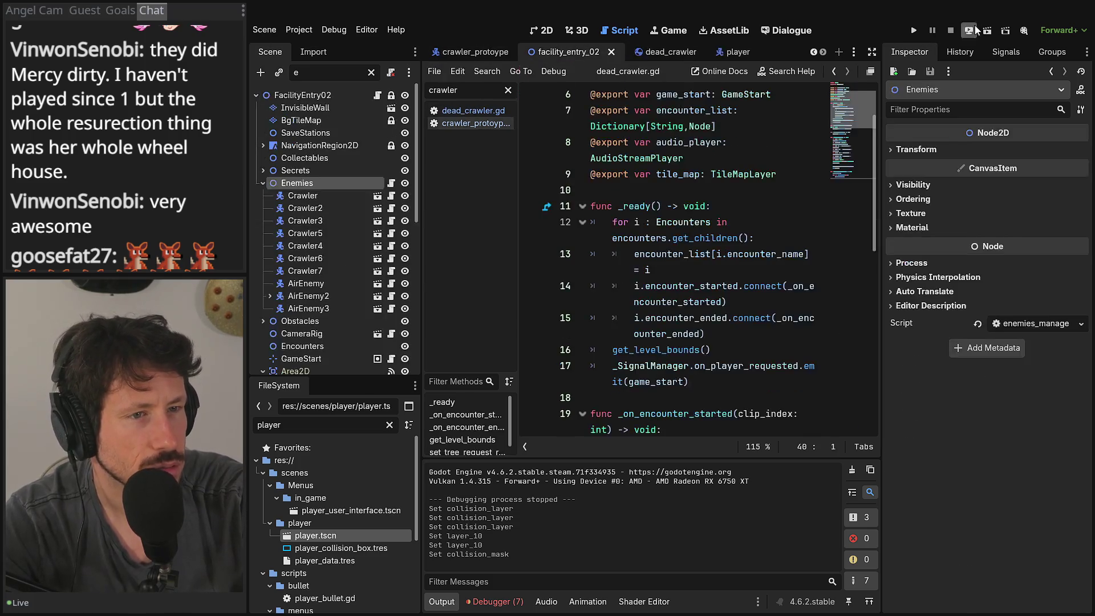
key(F6)
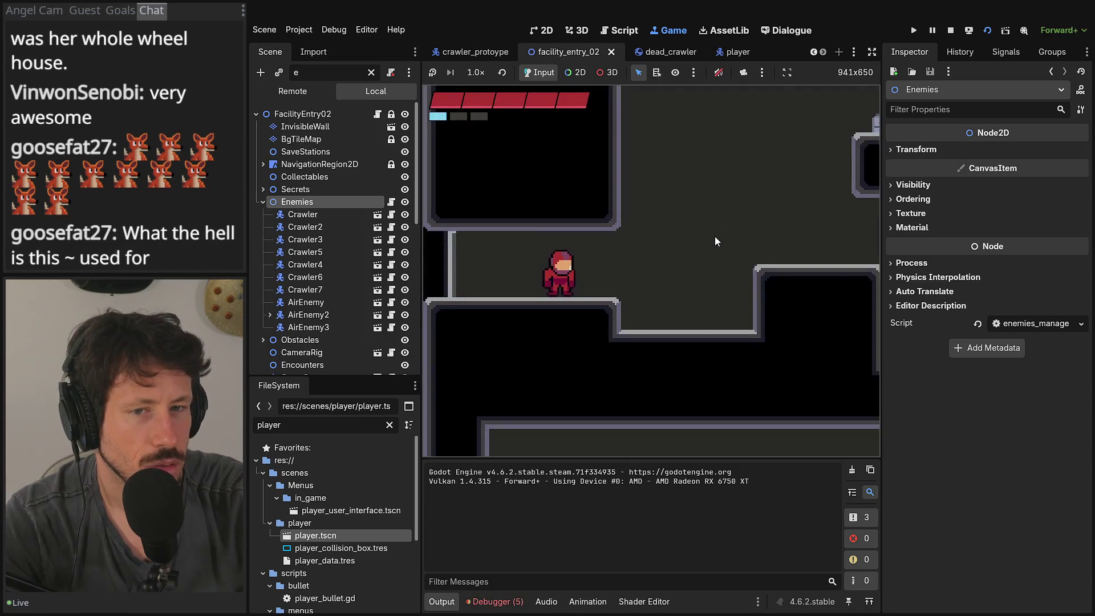
Step: Enlarge the game view and run across the platforms, jumping over crawlers
click(872, 52)
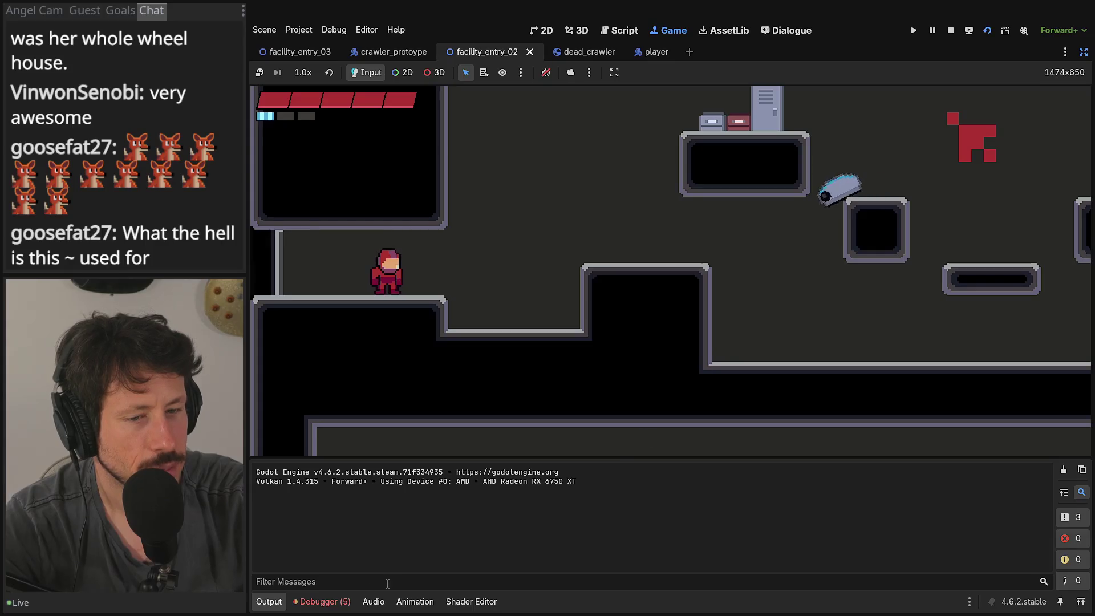
click(279, 602)
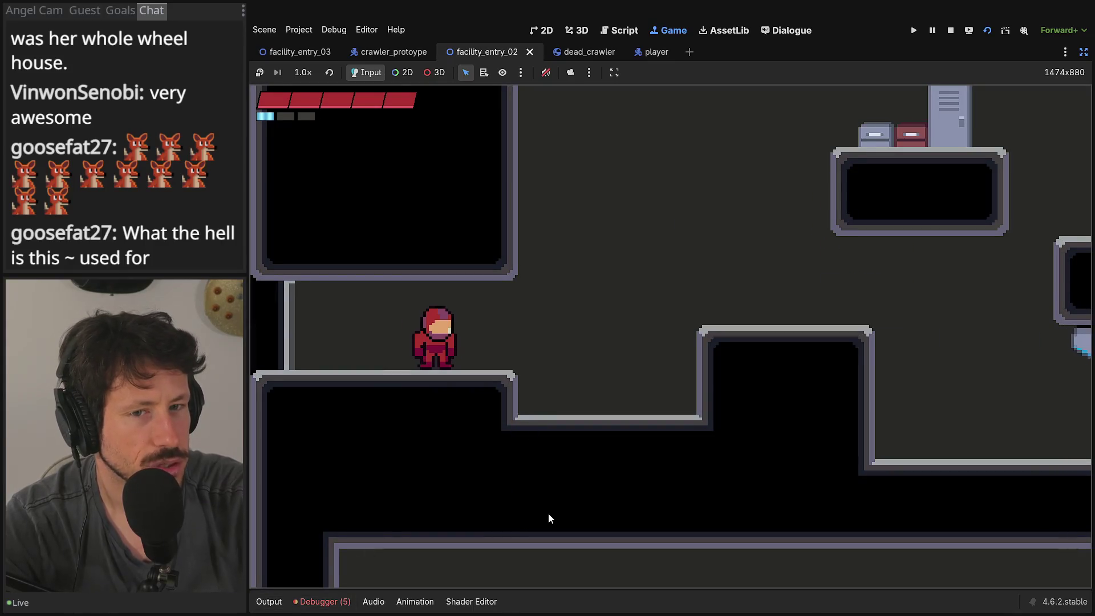
key(Right)
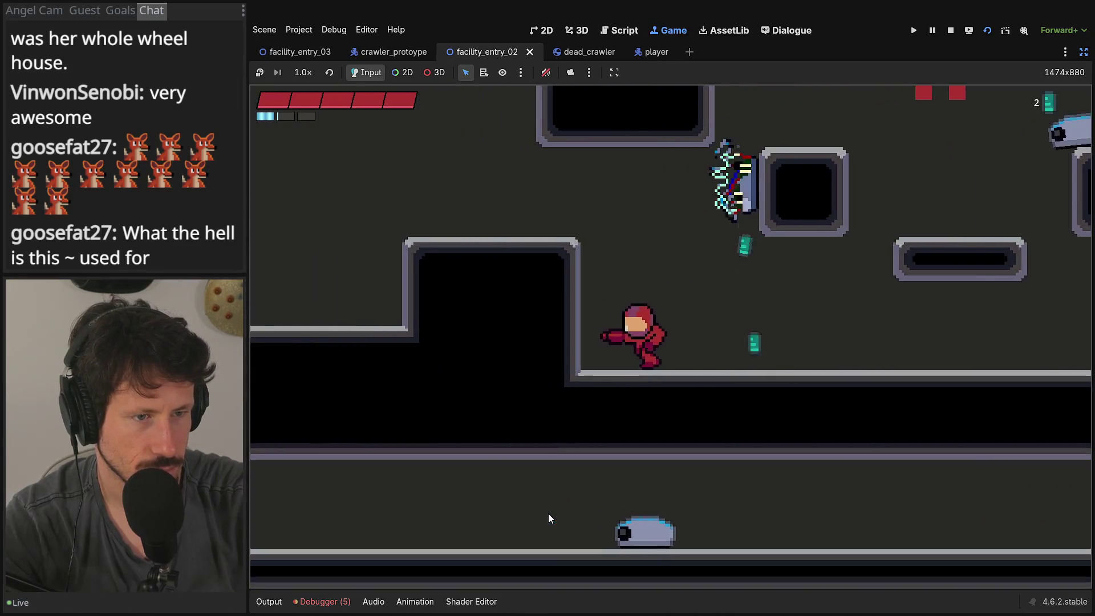
key(space)
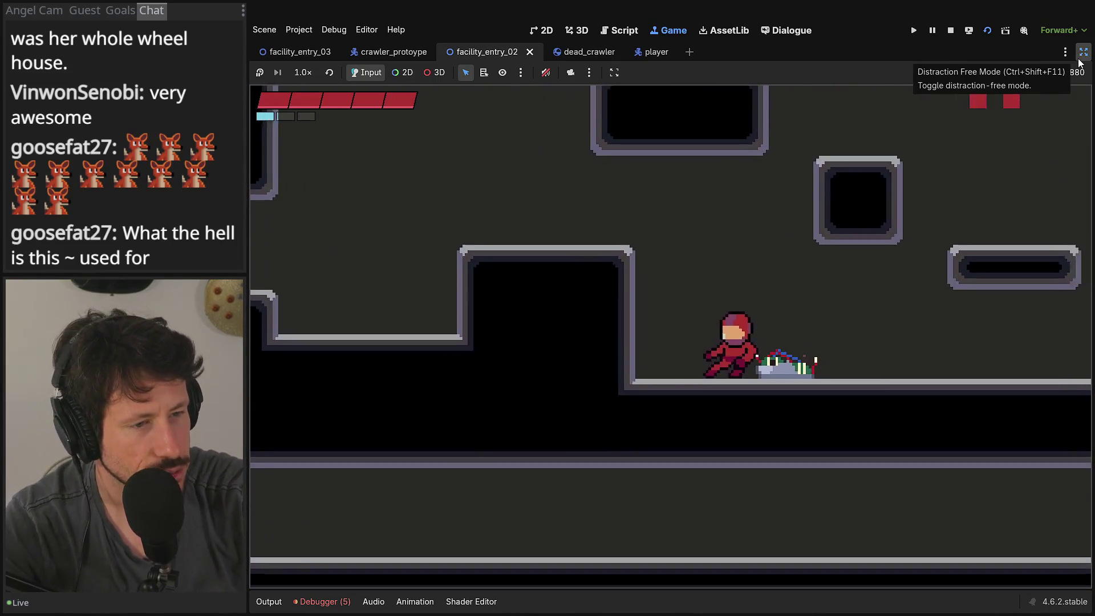
key(Left)
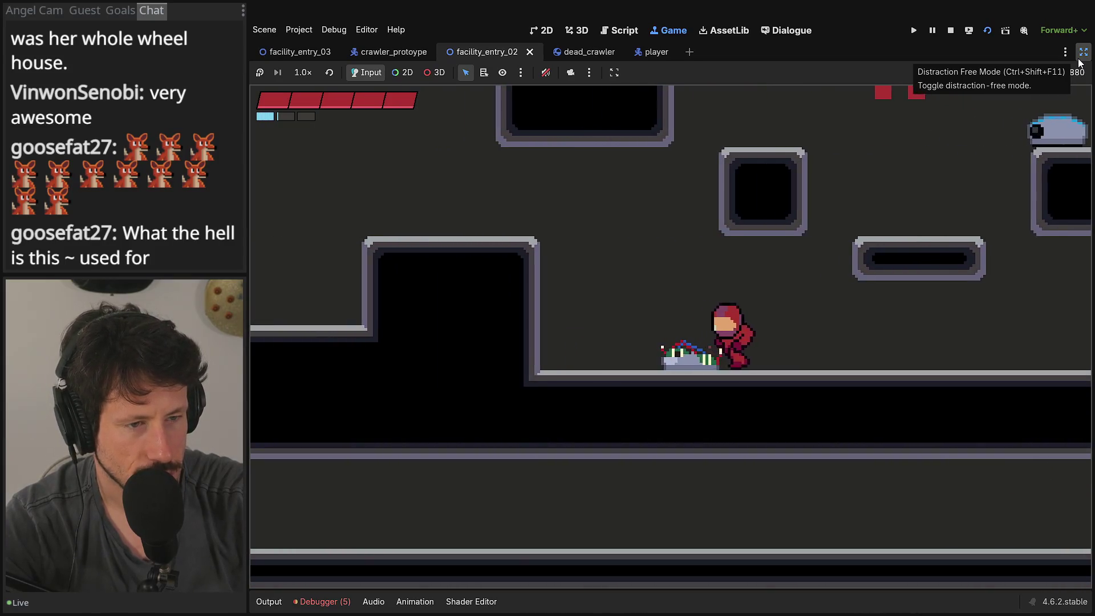
key(space)
key(space)
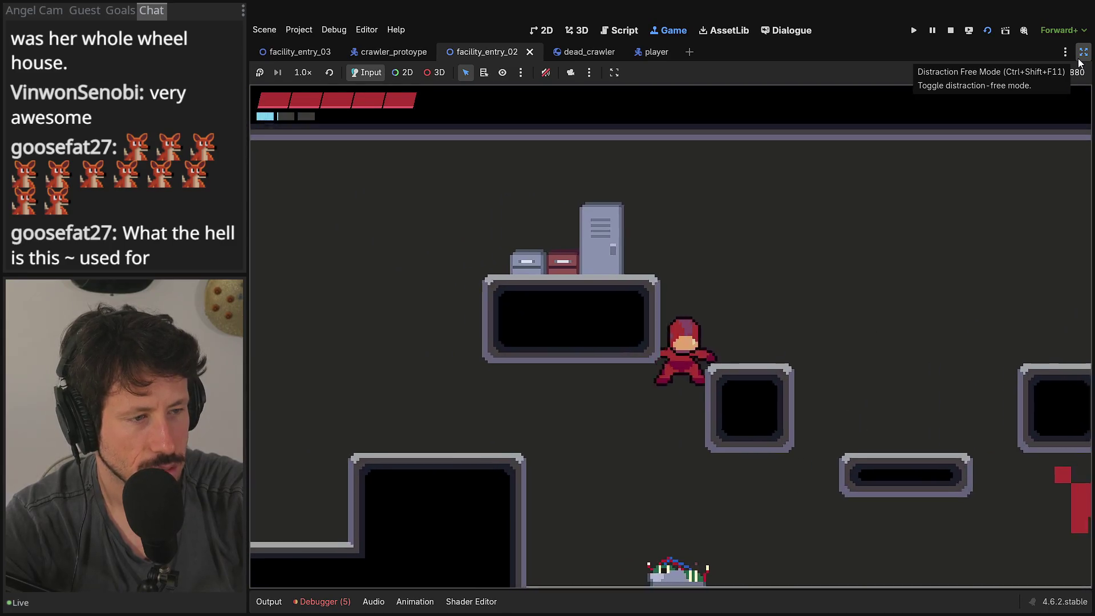
key(Right)
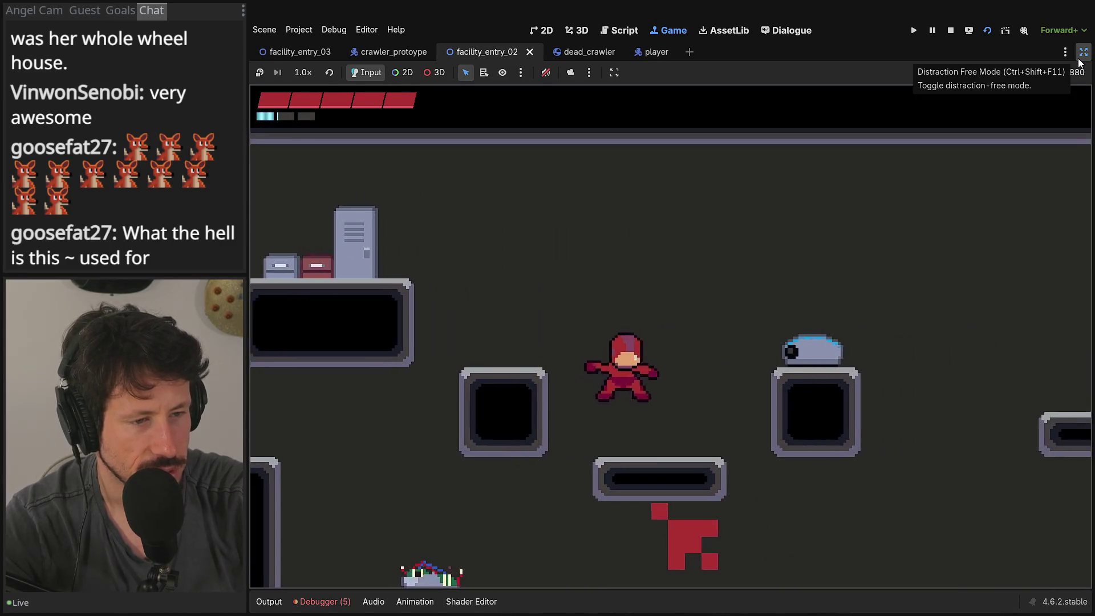
key(Left)
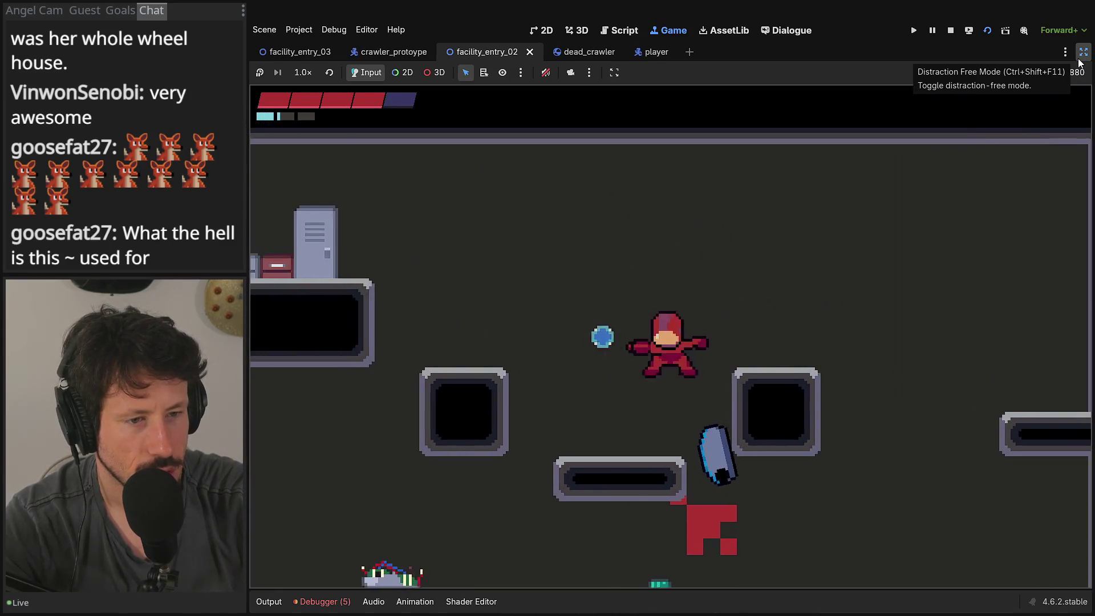
key(Right)
key(Right)
key(space)
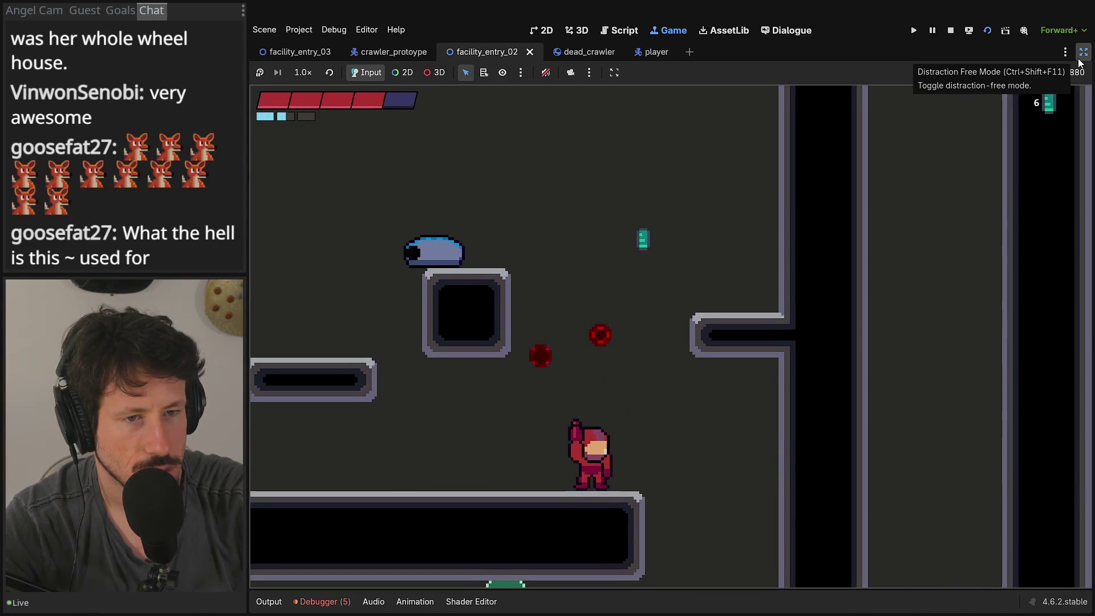
key(Right)
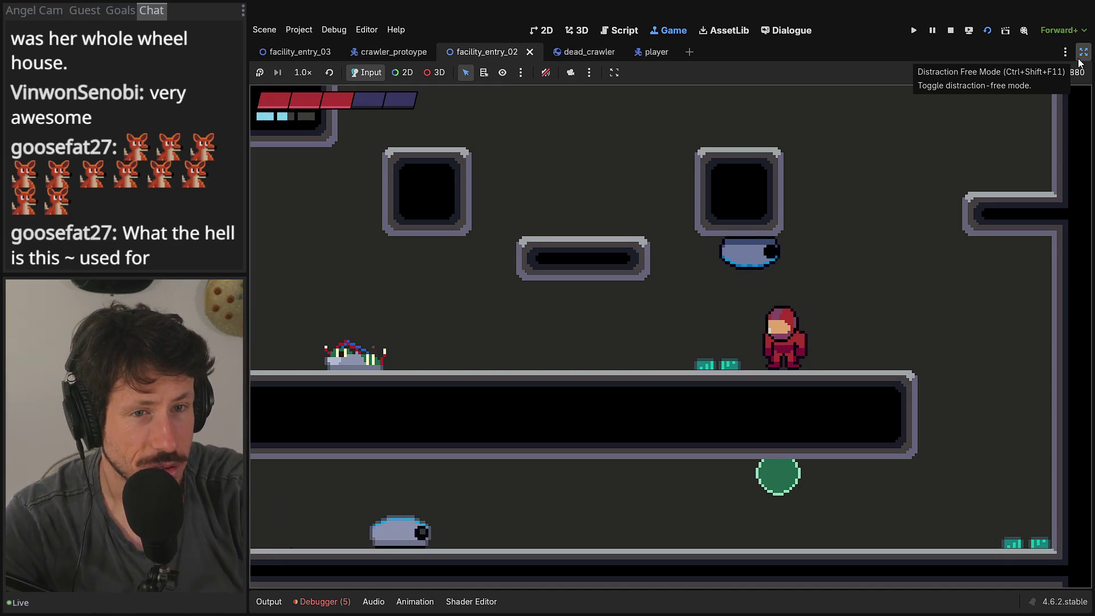
Step: Chase and shoot crawlers so their corpses litter the platforms, then stop the game
key(Left)
key(Right)
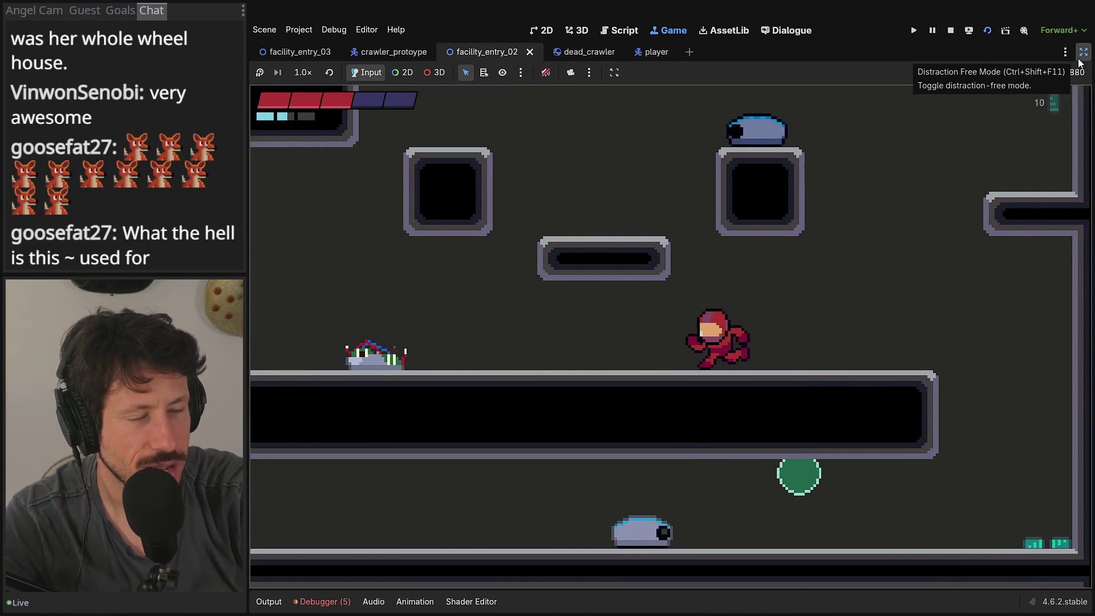
key(Up)
key(Right)
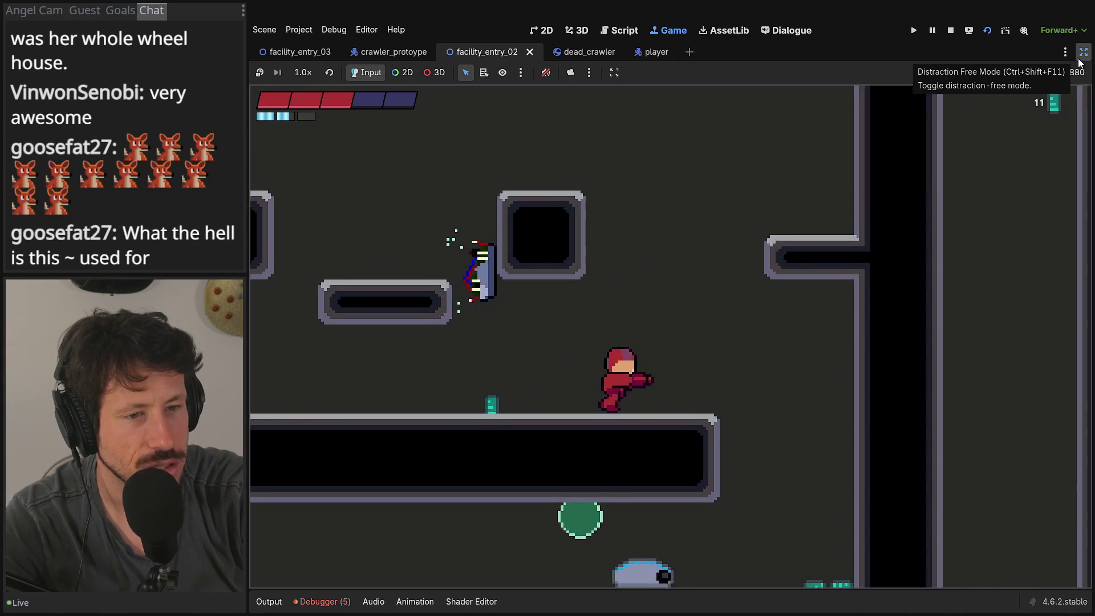
key(Left)
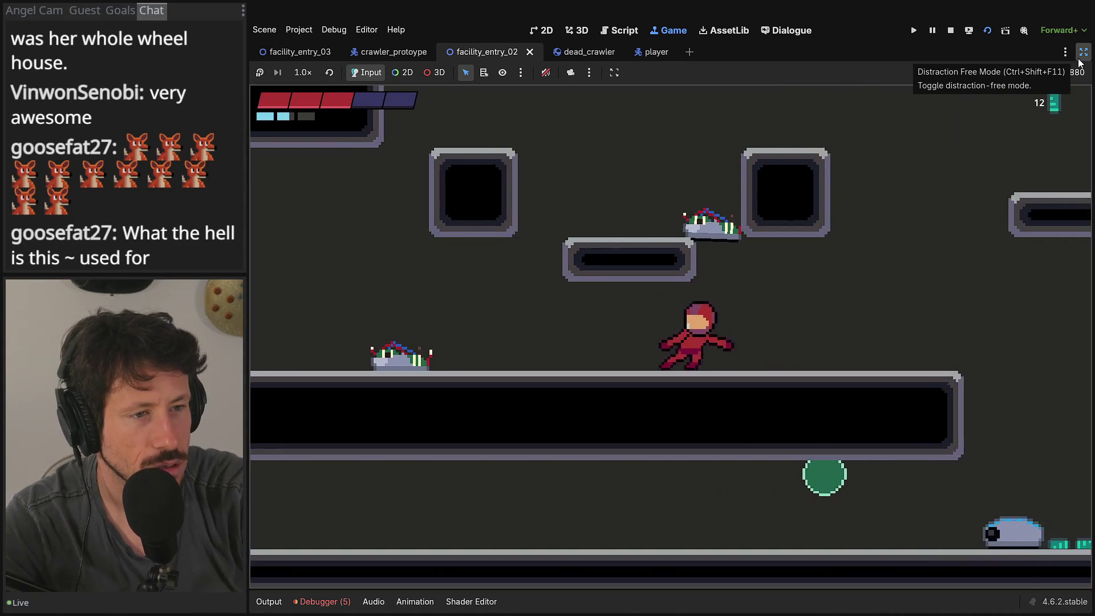
key(space)
key(Right)
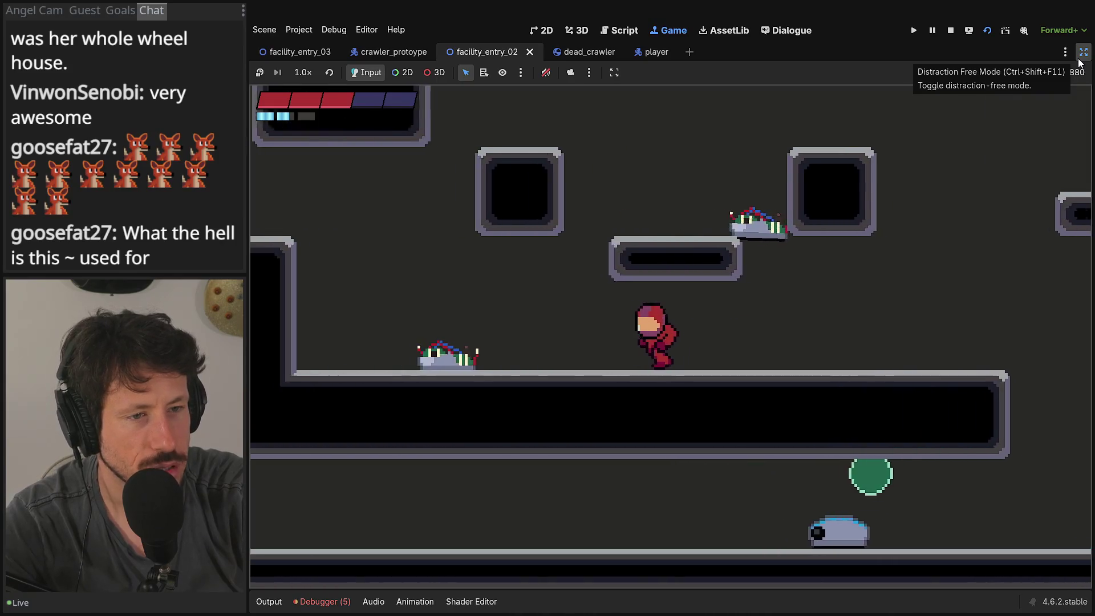
key(space)
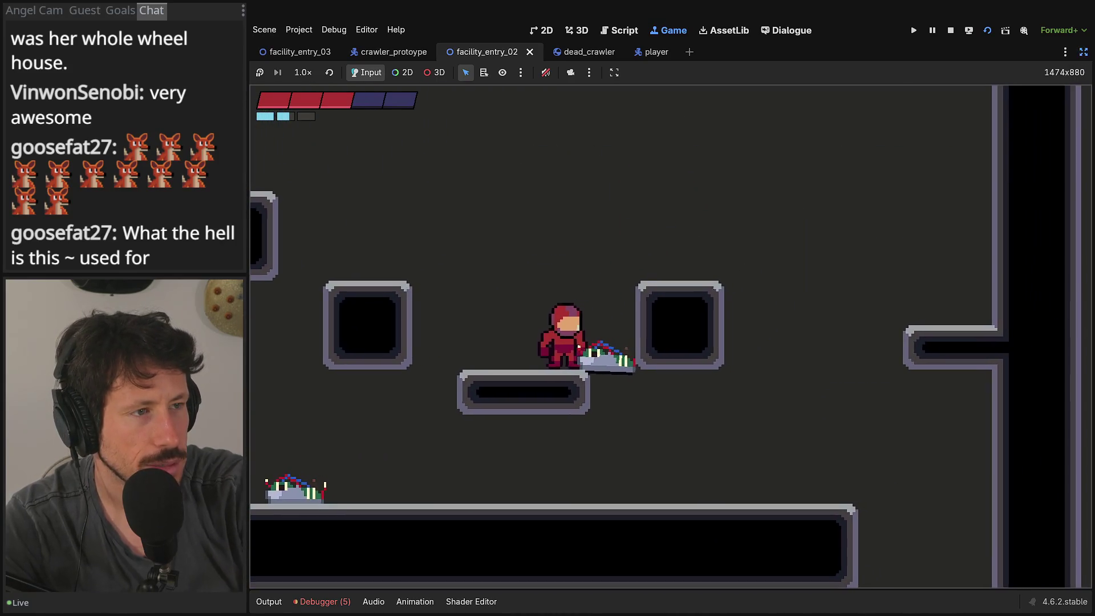
click(950, 31)
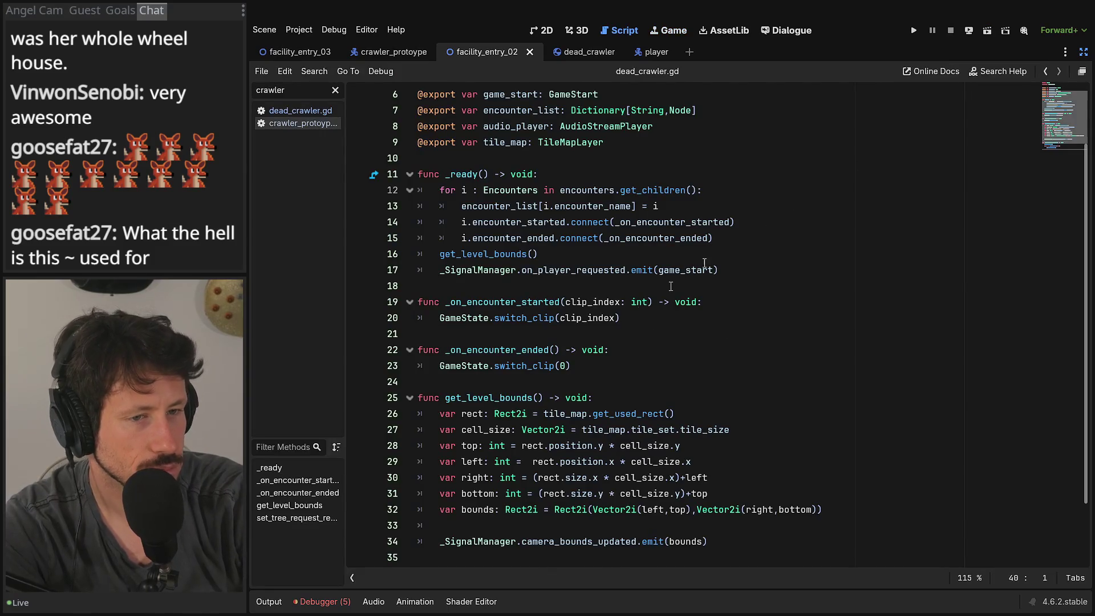
Step: Restore the docks, tick collision layer 10 on the DeadCrawler body, and save the scene
click(1076, 70)
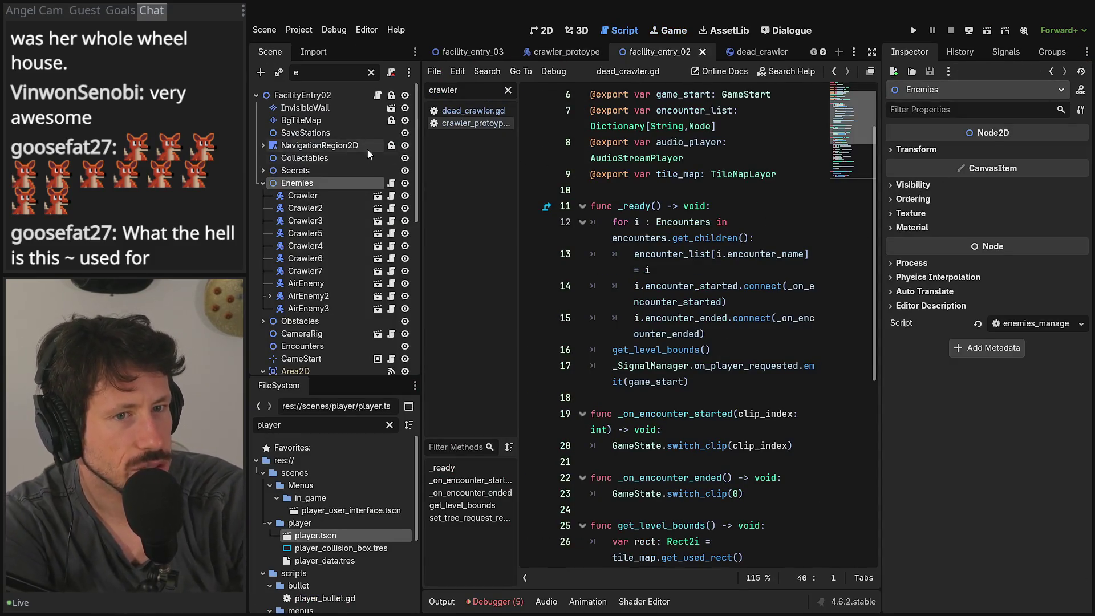
click(753, 50)
click(977, 361)
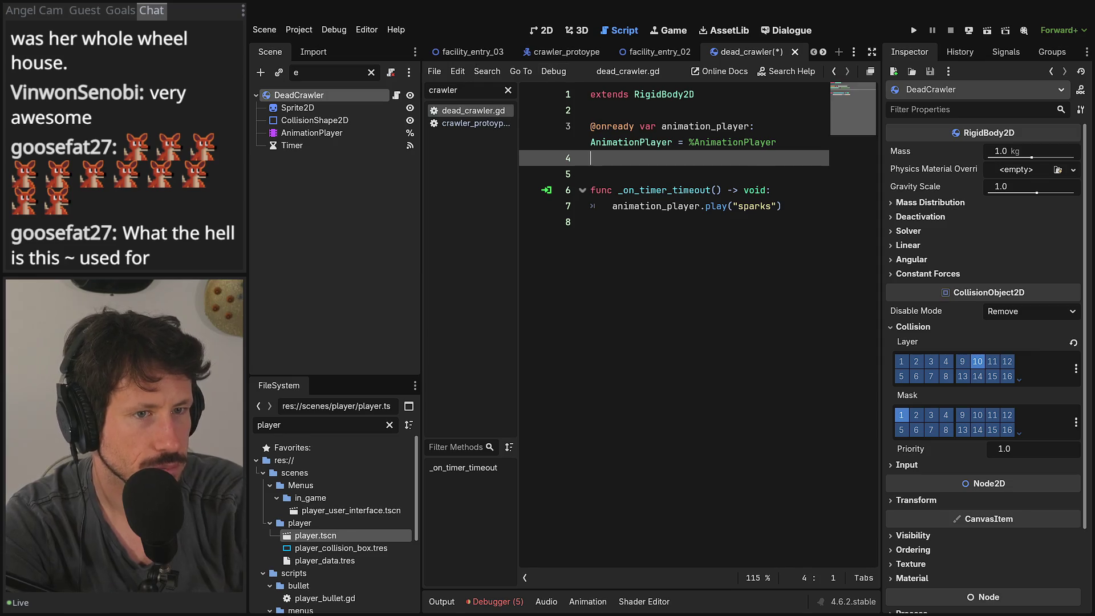
click(468, 52)
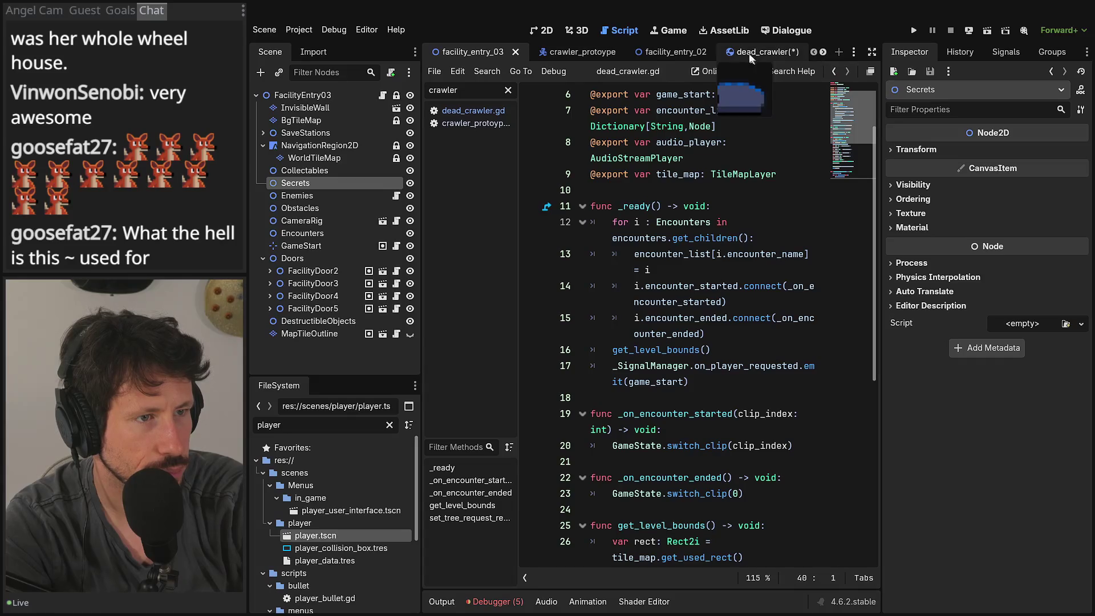
click(778, 49)
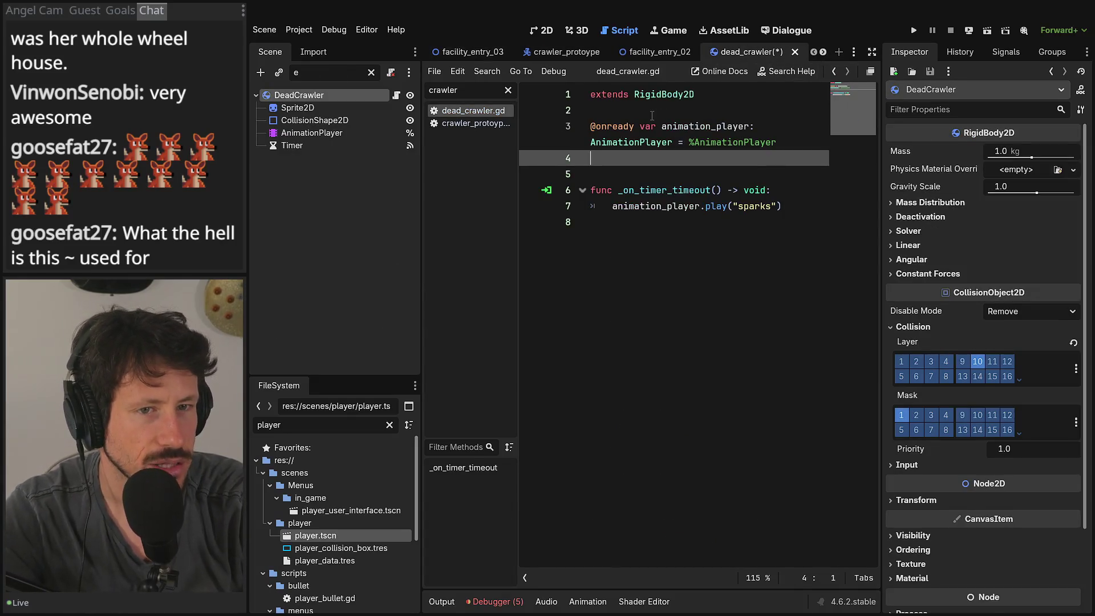
key(ctrl+s)
Step: Set the DeadCrawler body's mass to 0.1 kg and save the scene
click(1017, 149)
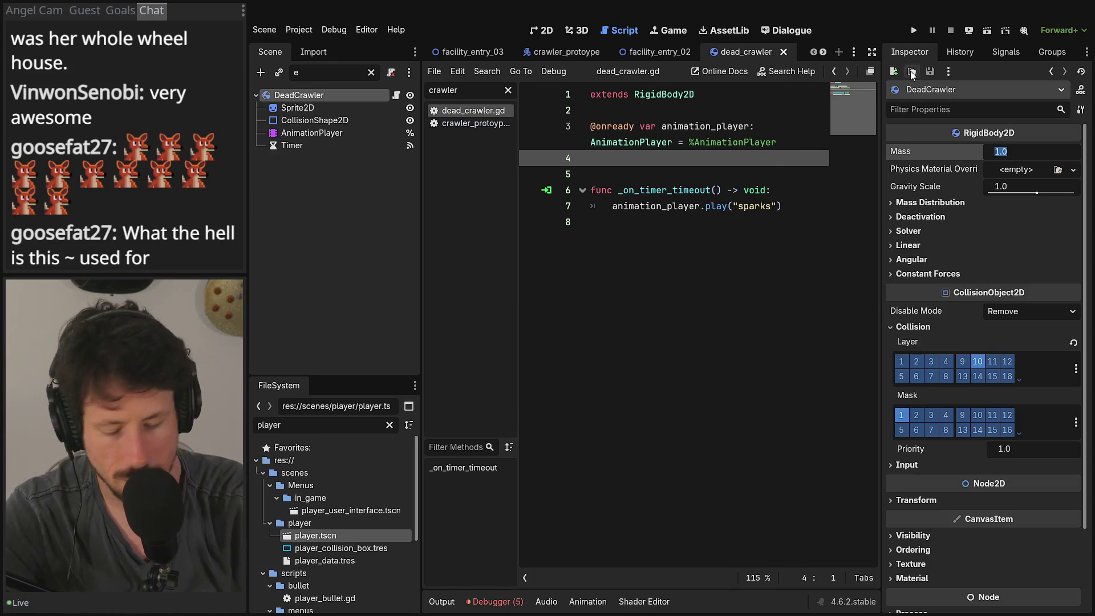
text(0.1)
key(Tab)
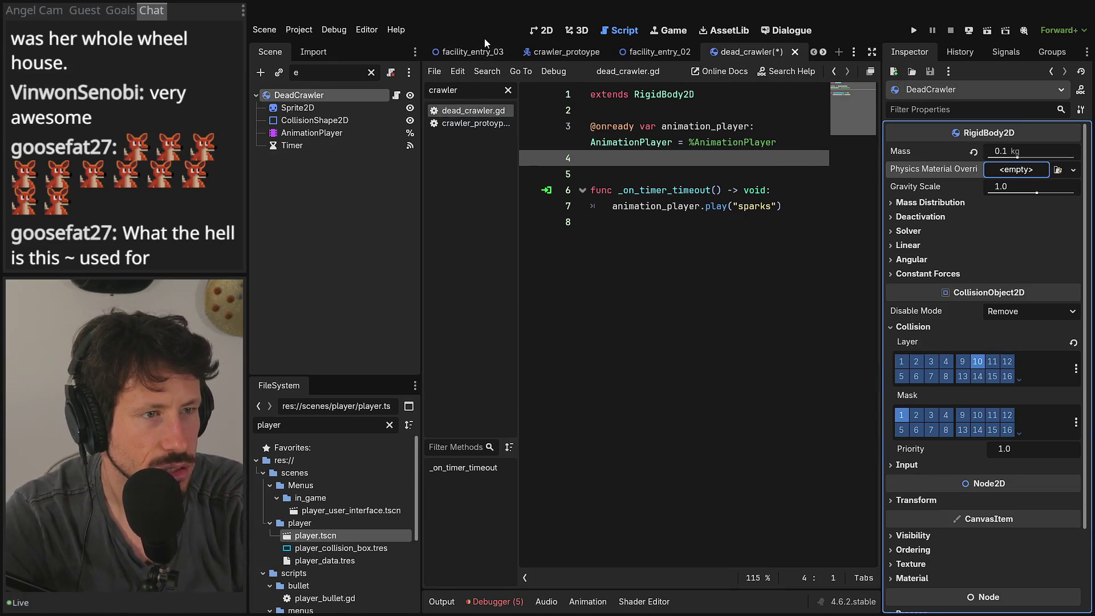
key(ctrl+s)
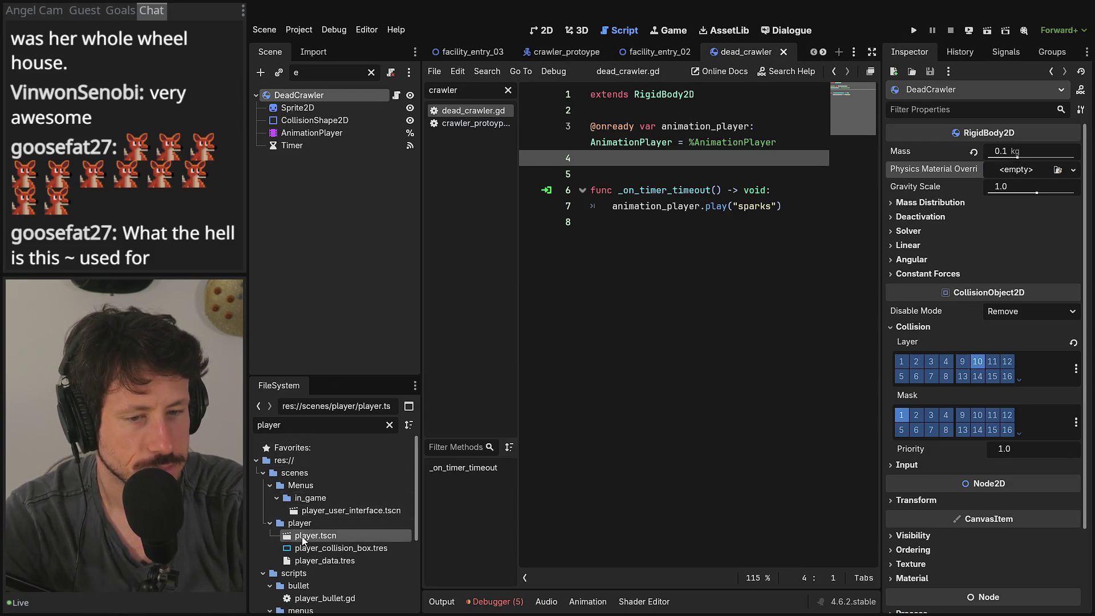
double_click(319, 535)
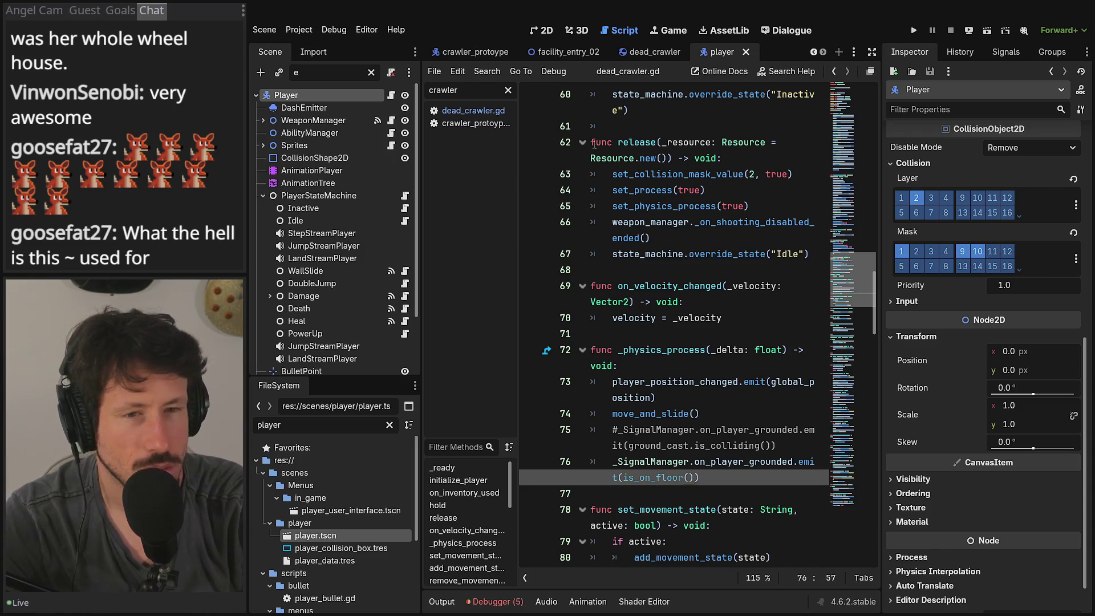
Step: Toggle Collision Mask bit 10 on the Player, save player.tscn, and return to crawler_protoype
click(977, 197)
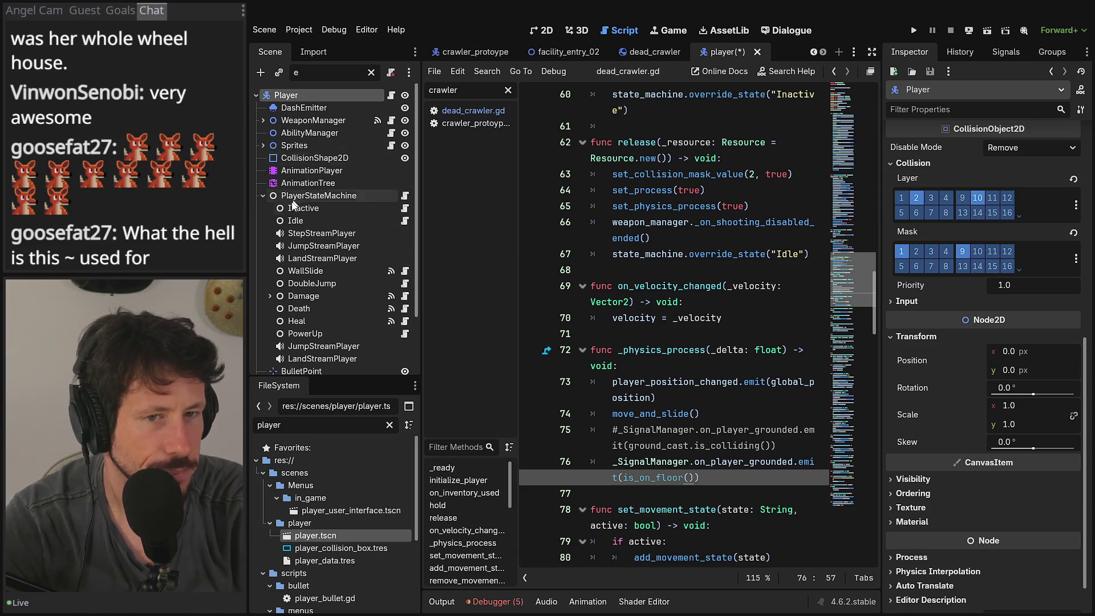
click(262, 196)
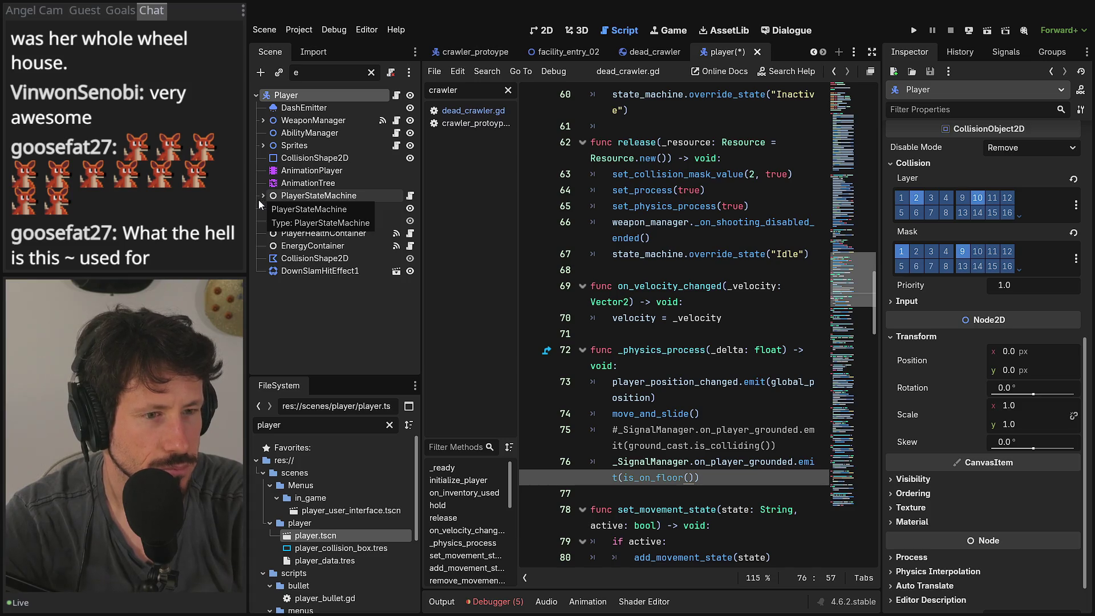
key(ctrl+s)
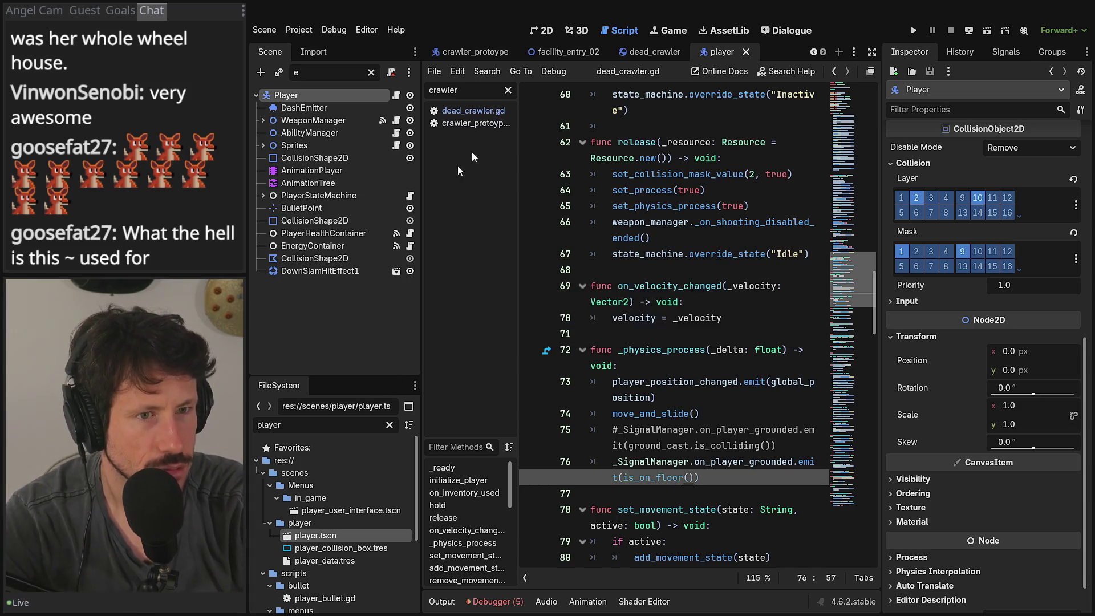
double_click(295, 427)
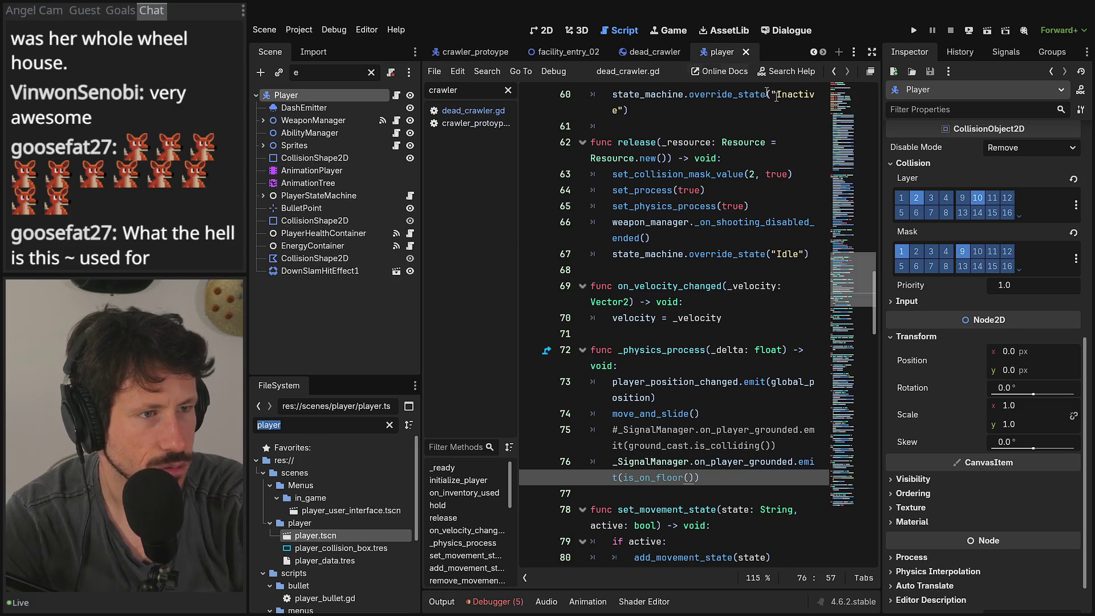
click(464, 50)
click(305, 108)
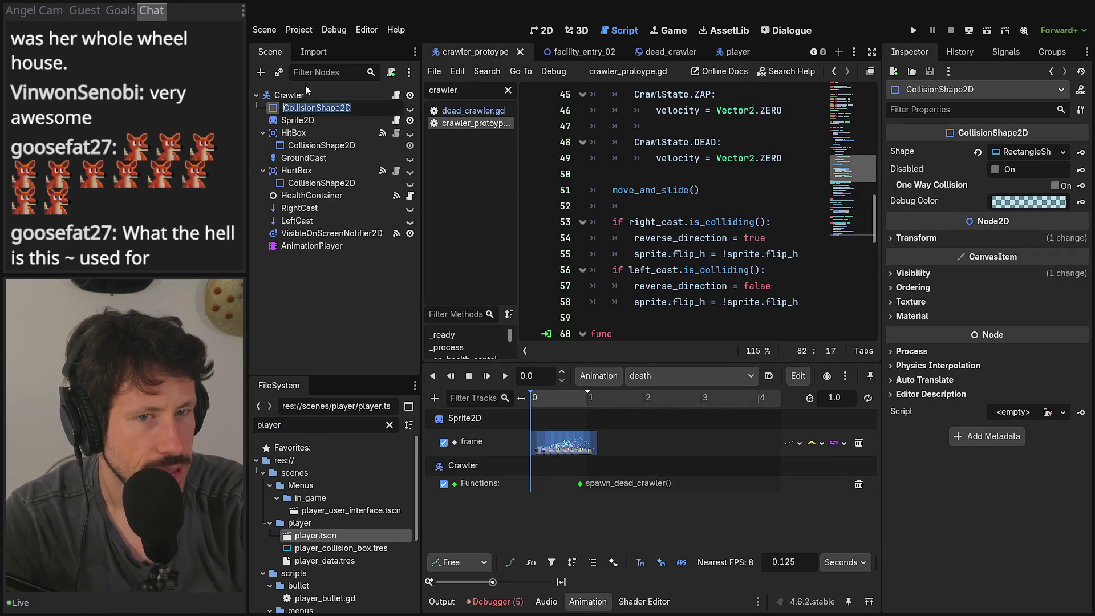
Step: Close the death animation timeline, scroll crawler_protoype.gd to the top, and bring the docks back
click(303, 93)
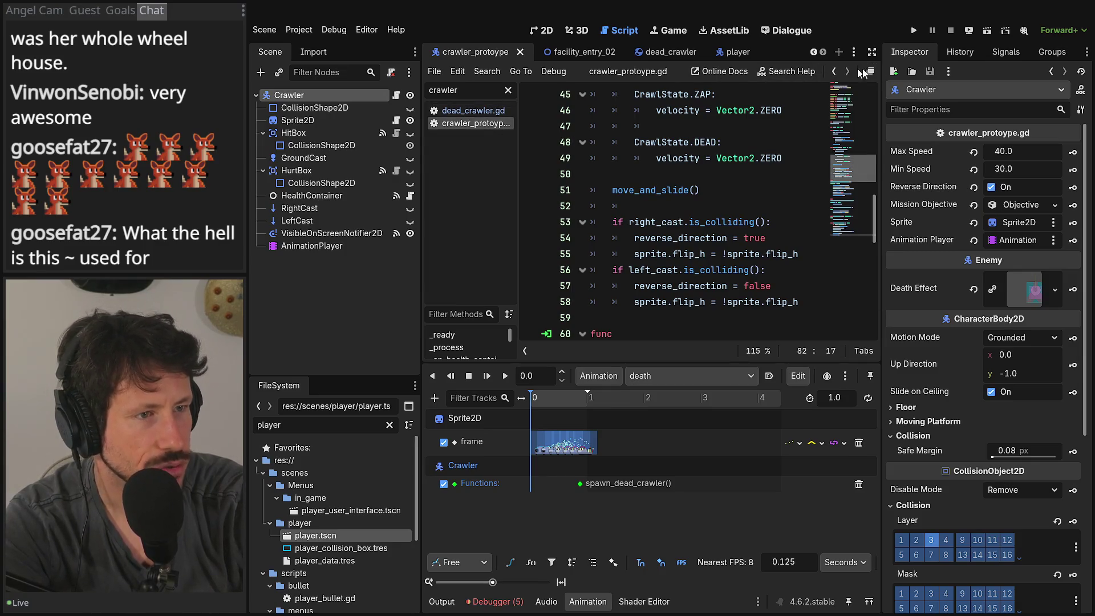
click(872, 52)
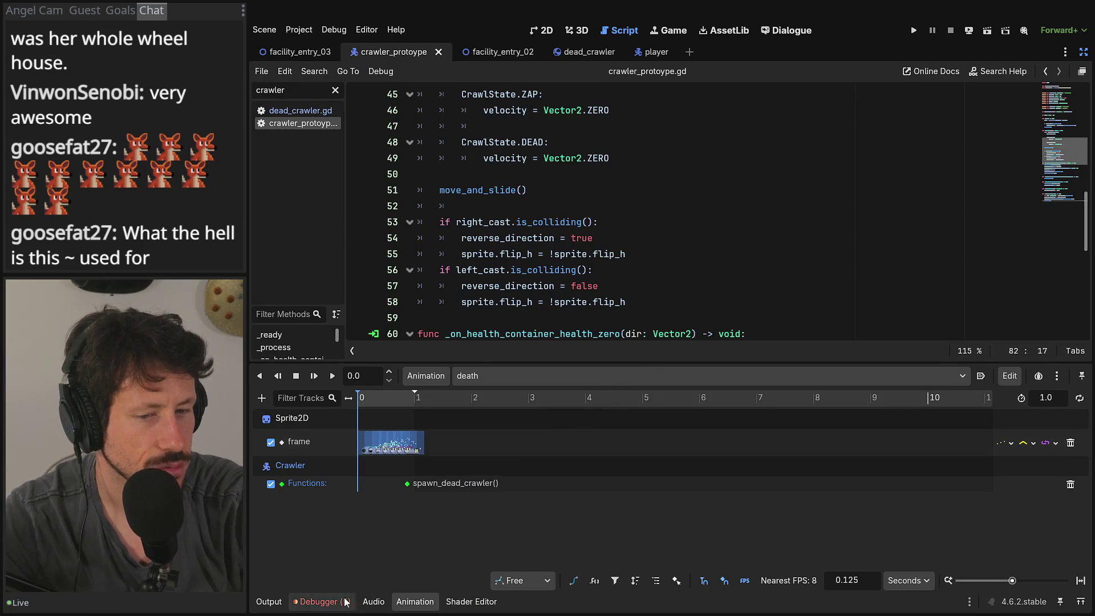
click(425, 603)
scroll(567, 347, up, 15)
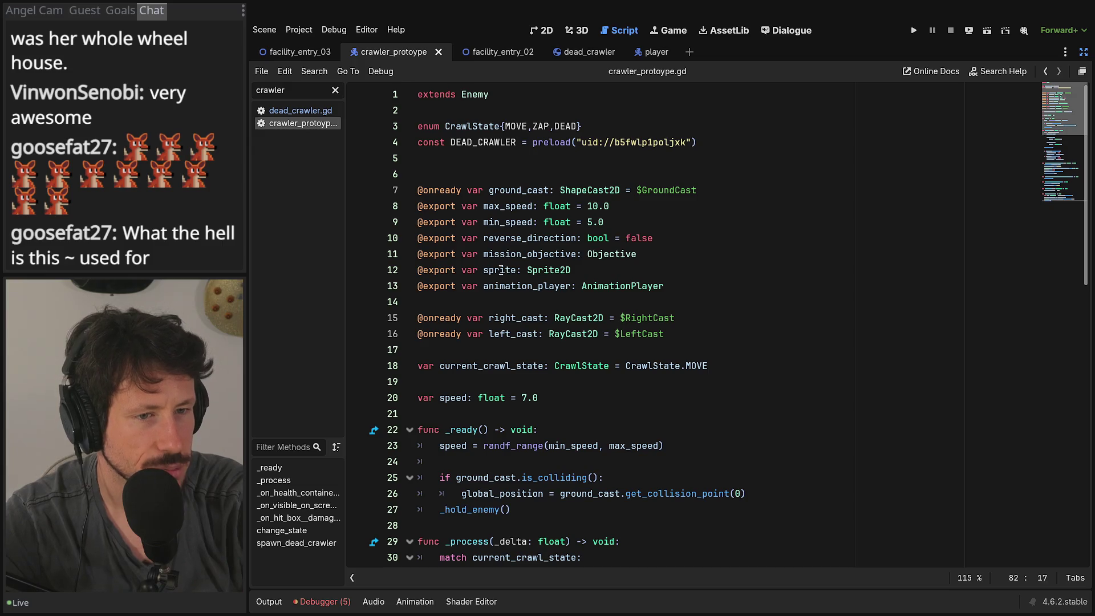
click(1083, 51)
click(312, 131)
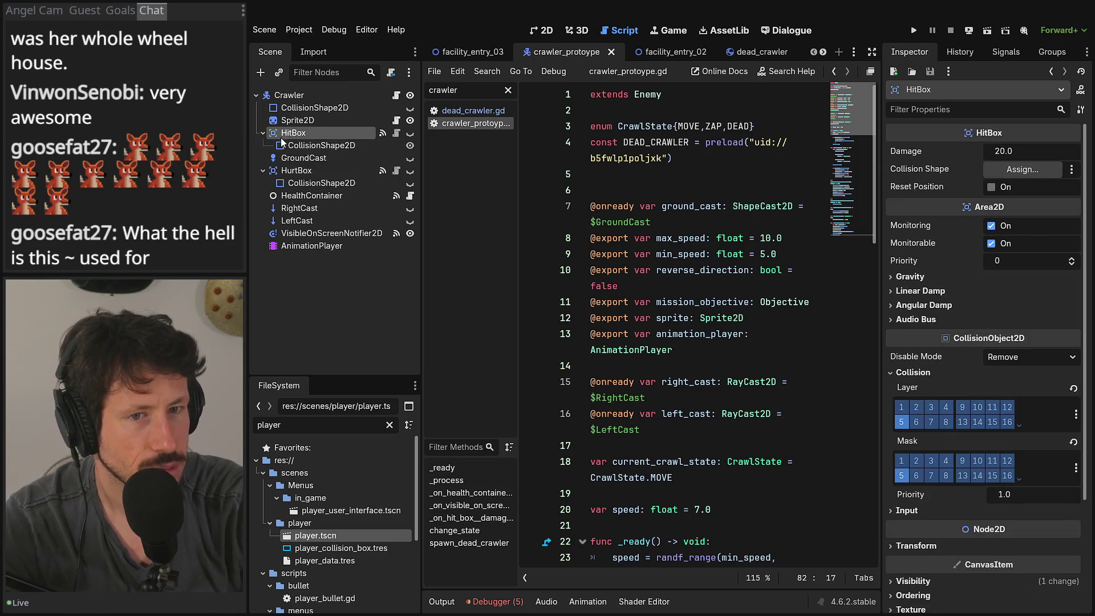
right_click(306, 135)
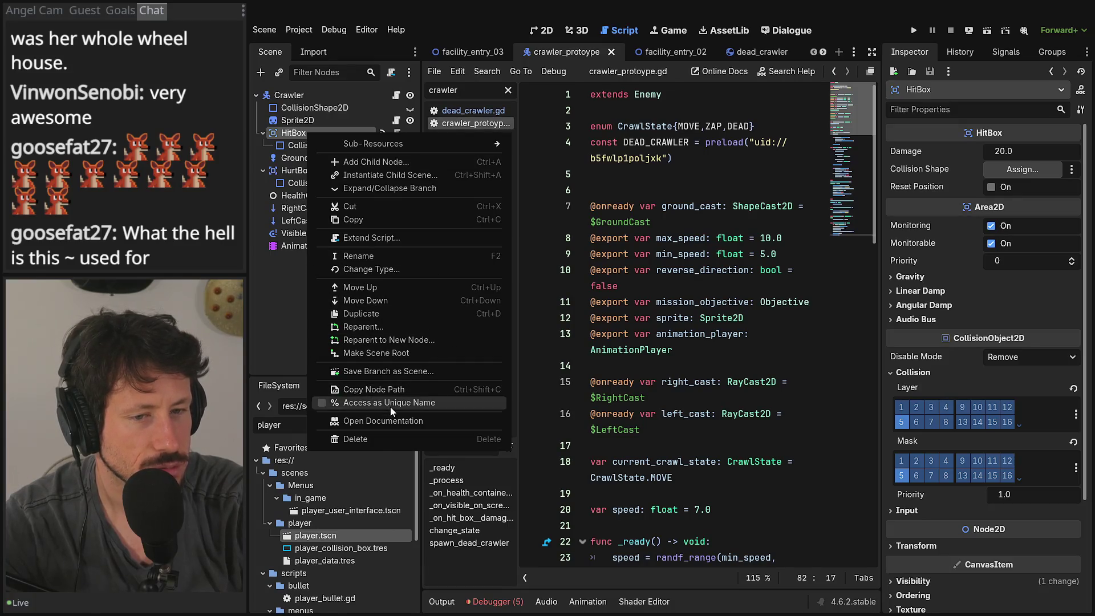
click(390, 402)
mouse_move(295, 136)
mouse_down()
mouse_move(717, 467)
mouse_move(624, 445)
mouse_up()
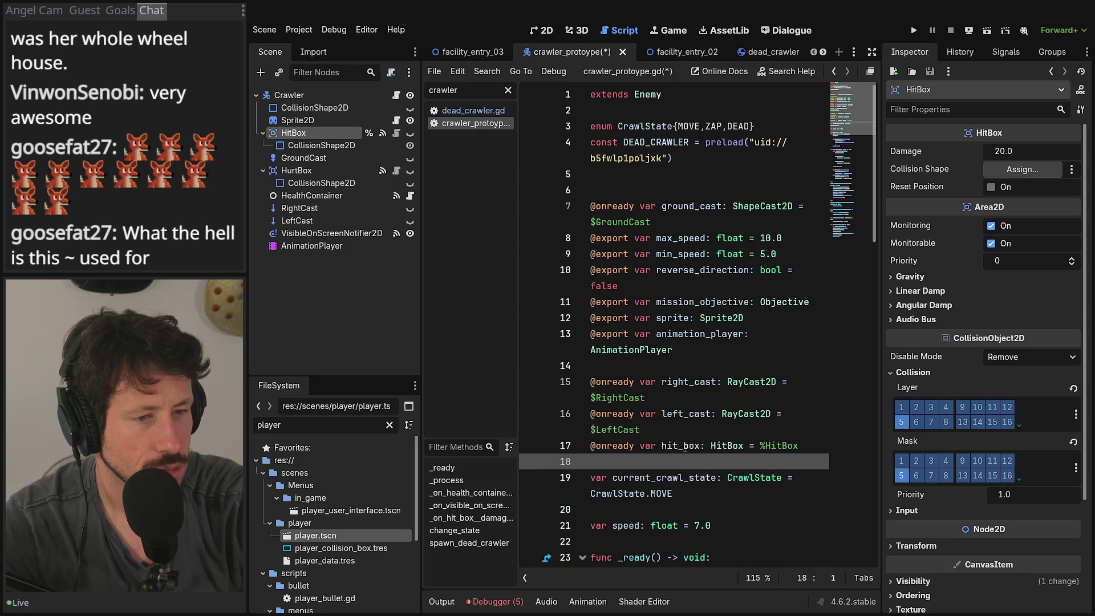
click(873, 69)
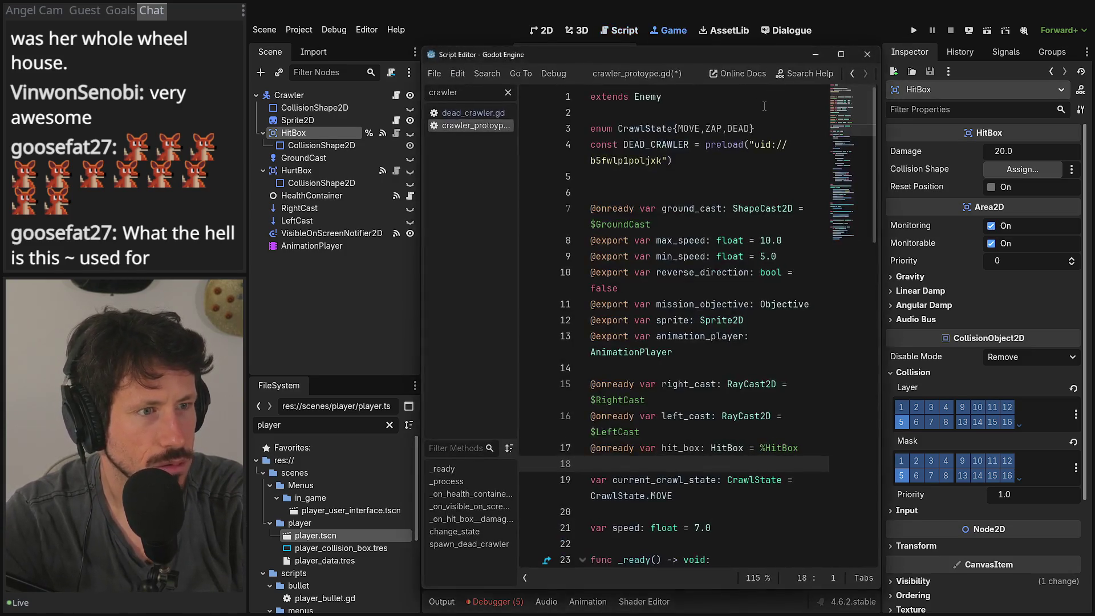
key(alt+Tab)
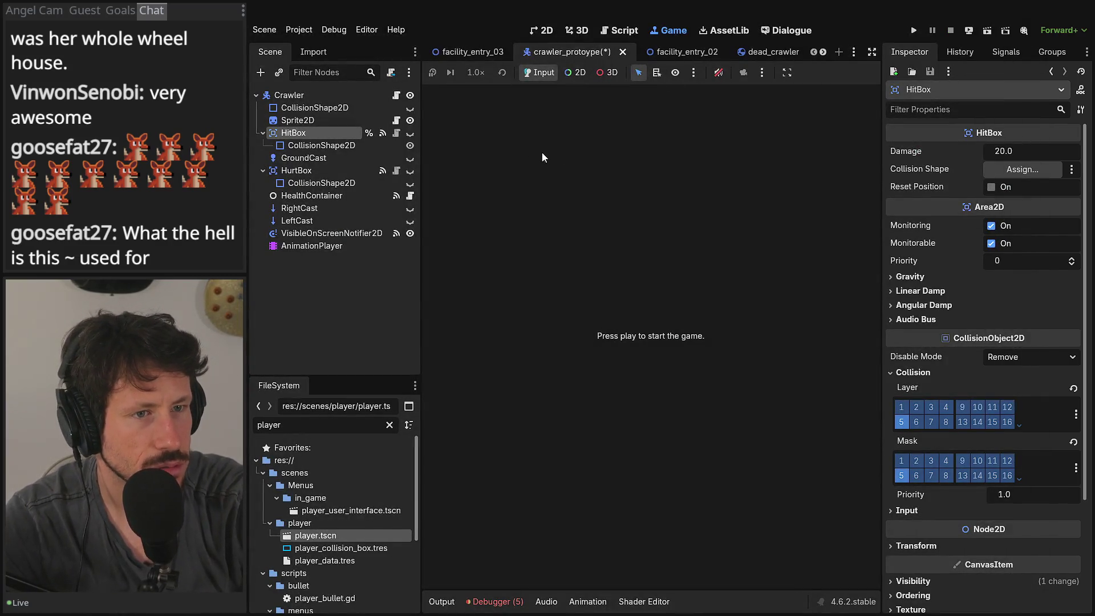
click(866, 64)
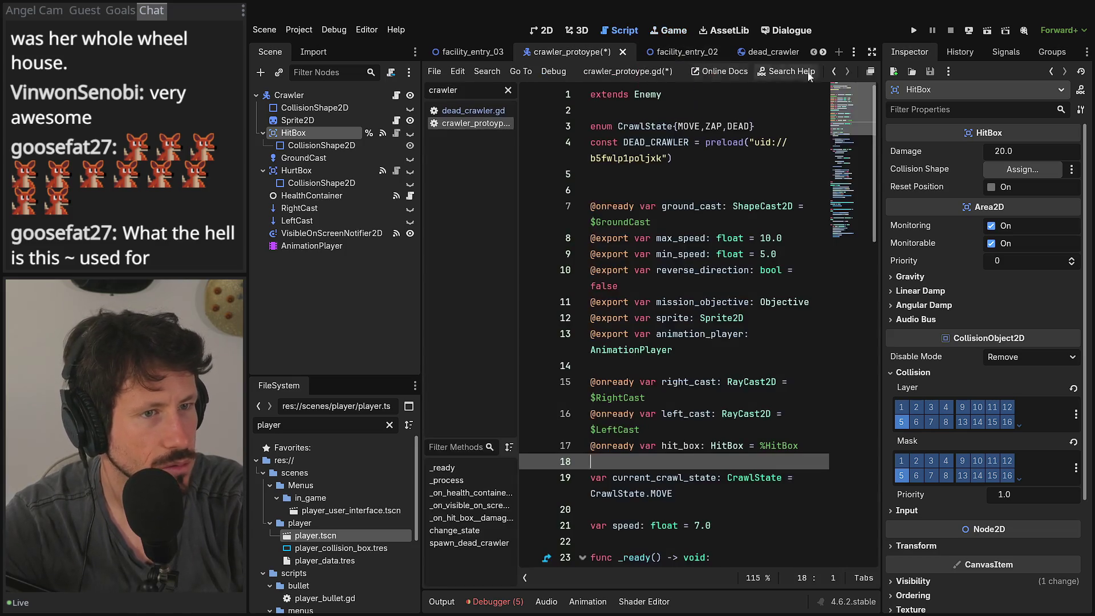
click(870, 53)
scroll(631, 442, down, 2)
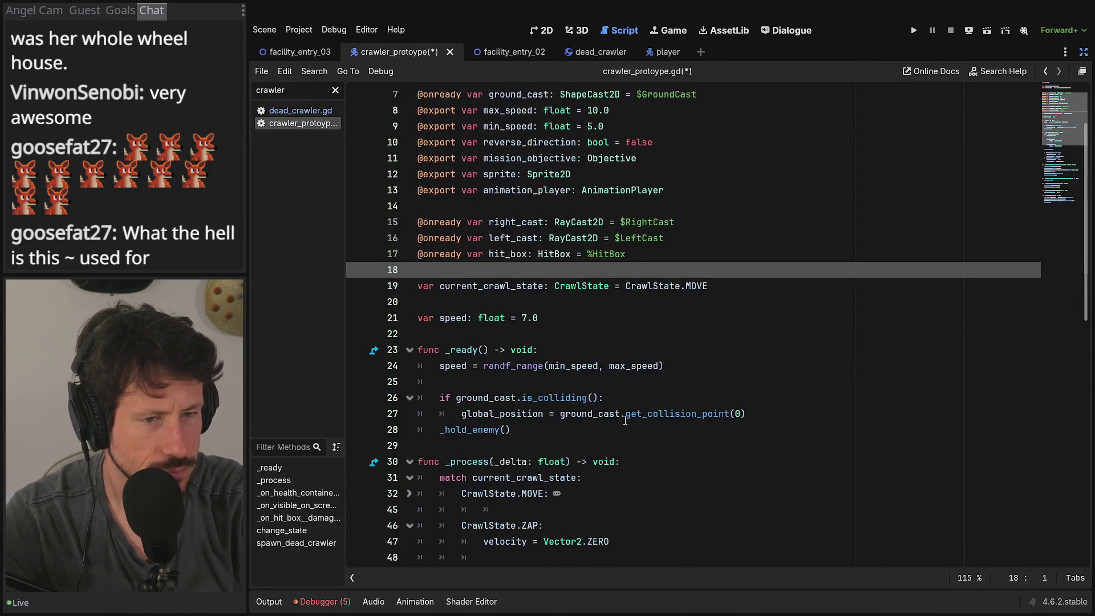
Step: Look up the HitBox class script from the crawler's hit_box declaration, then return to crawler_protoype.gd
double_click(507, 253)
scroll(608, 269, down, 10)
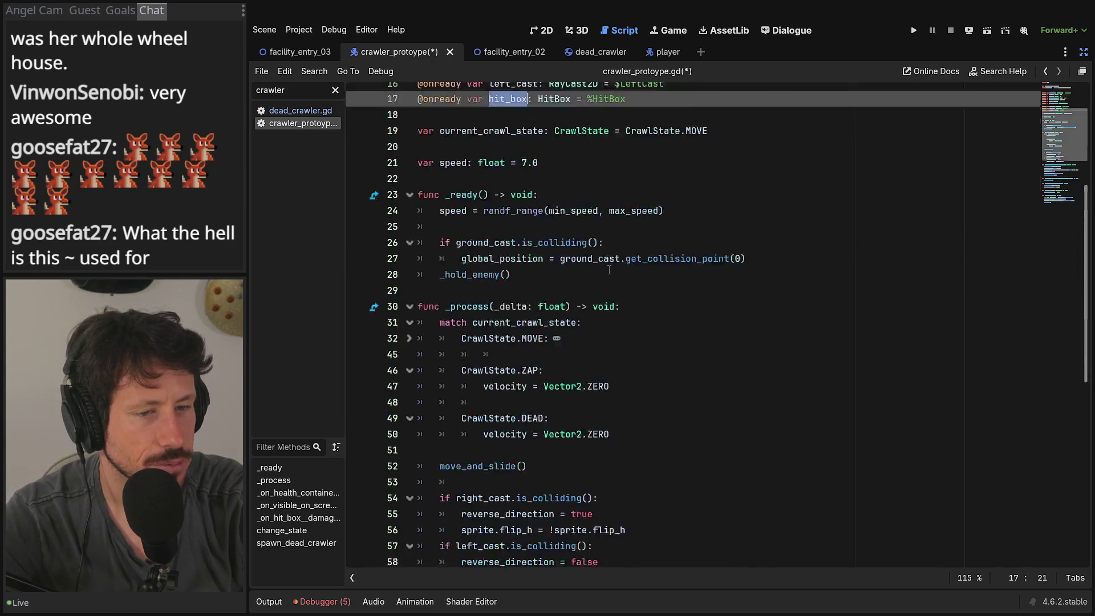
scroll(609, 269, down, 3)
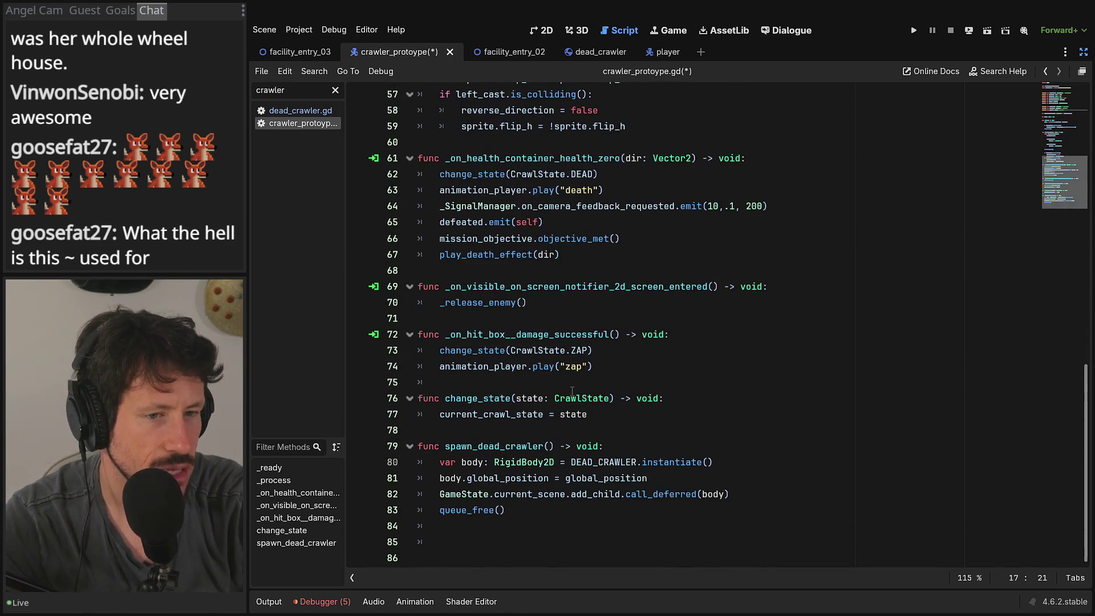
scroll(571, 382, up, 14)
click(556, 127)
ctrl+click(557, 126)
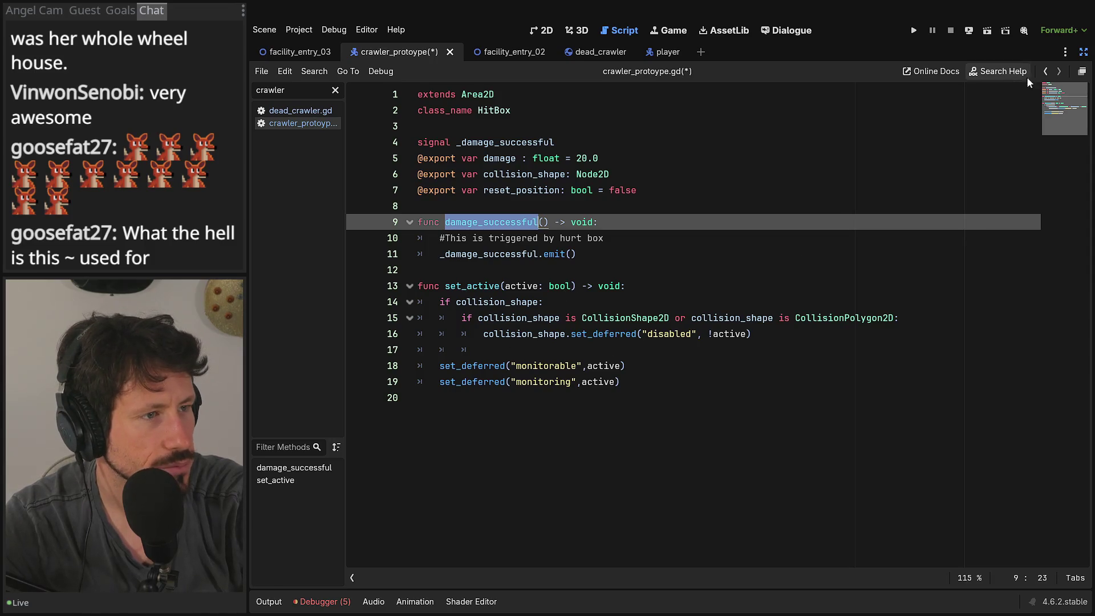
click(1045, 72)
scroll(724, 297, down, 14)
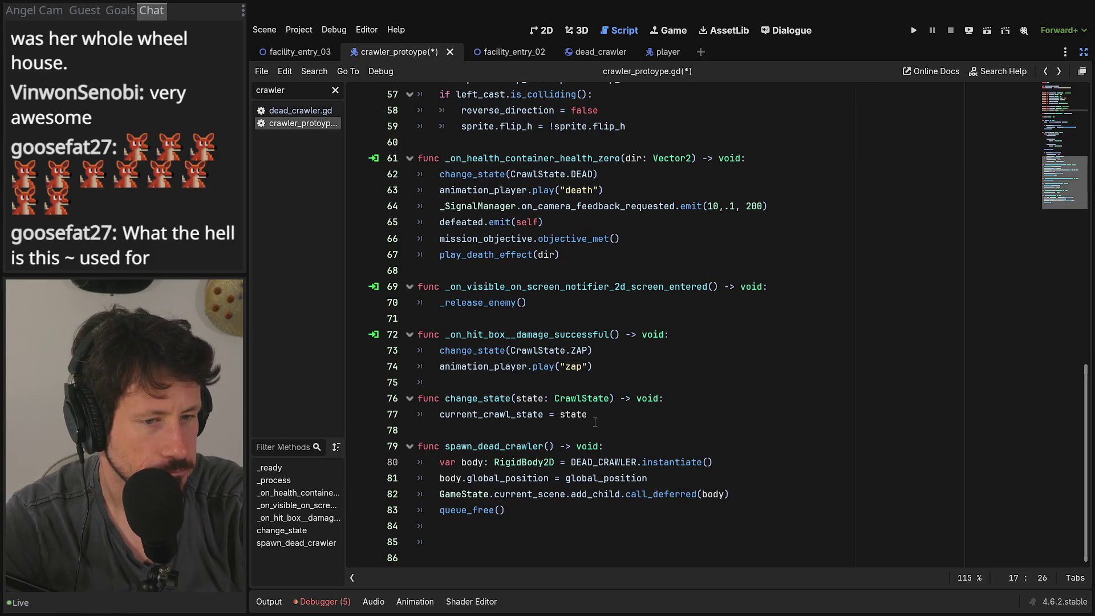
scroll(650, 356, up, 2)
Step: Add hit_box.set_active(false) after animation_player.play("death"), save, and view the set_active definition
click(617, 286)
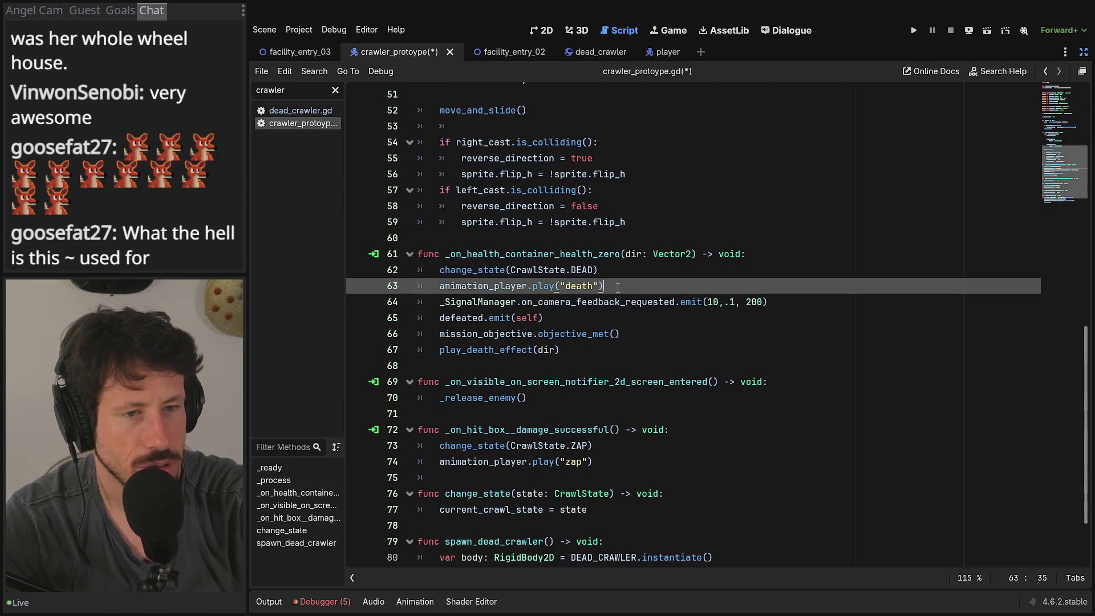
key(Return)
text(hit_box.)
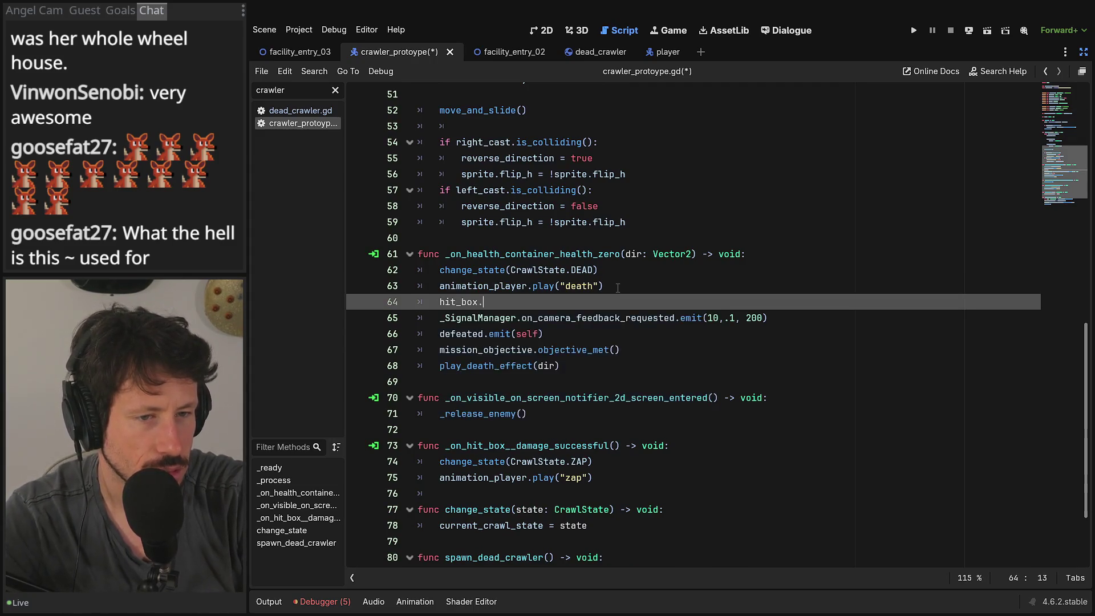
text(set_act)
key(Return)
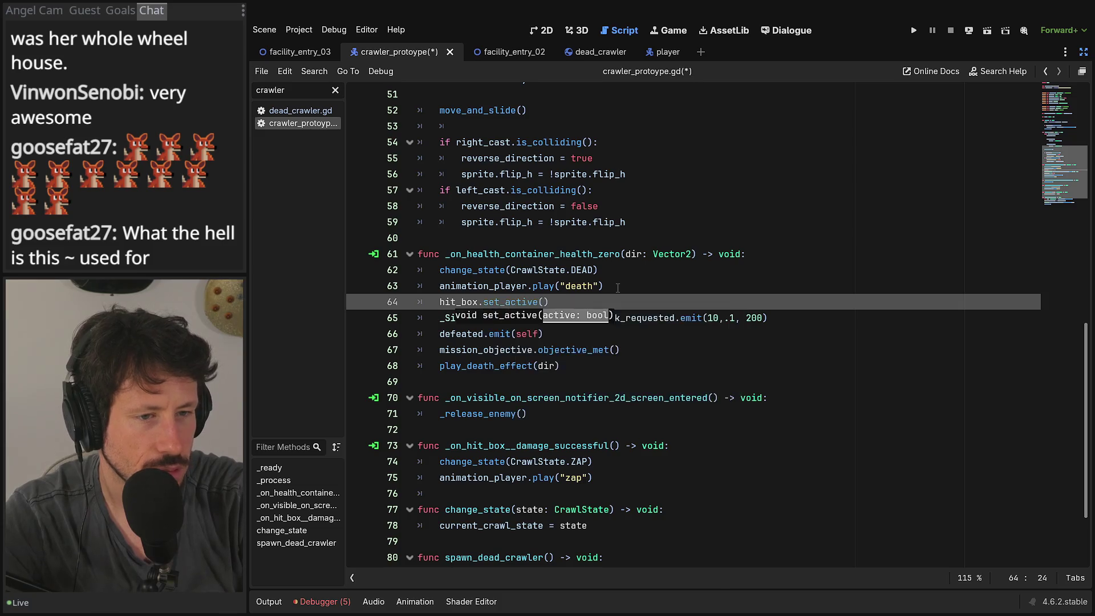
text(false)
key(ctrl+s)
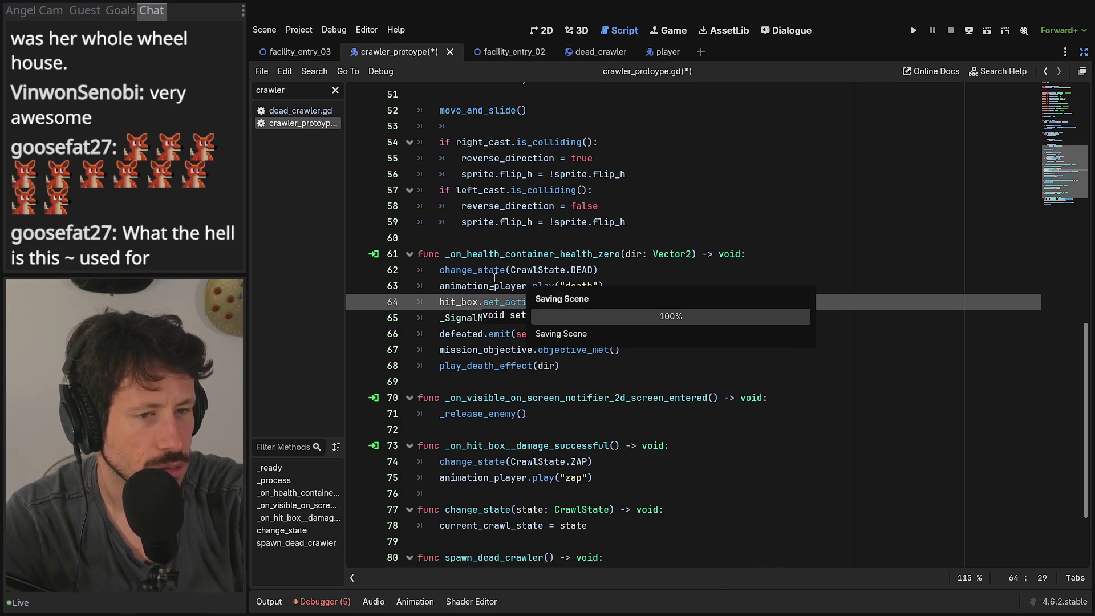
ctrl+click(502, 301)
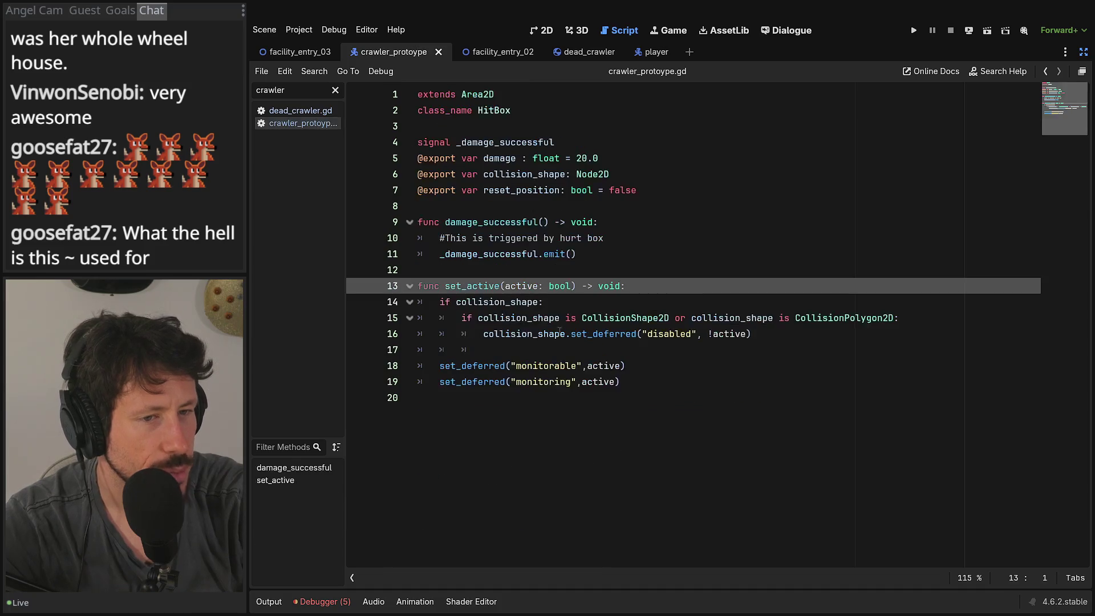
Step: Review how HitBox's set_active uses set_deferred on collision_shape
double_click(606, 334)
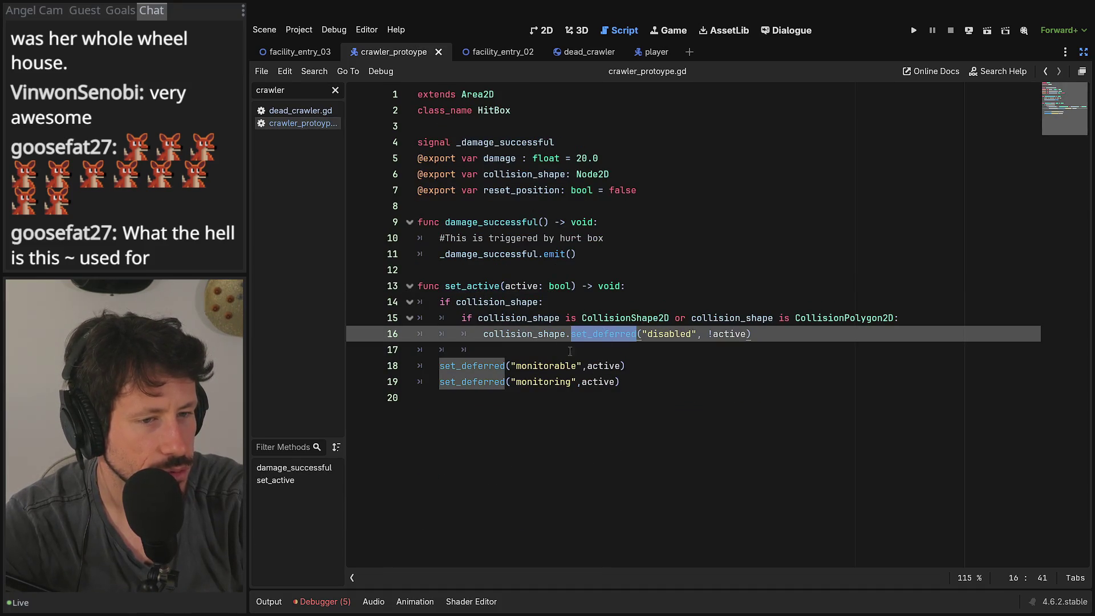
double_click(497, 333)
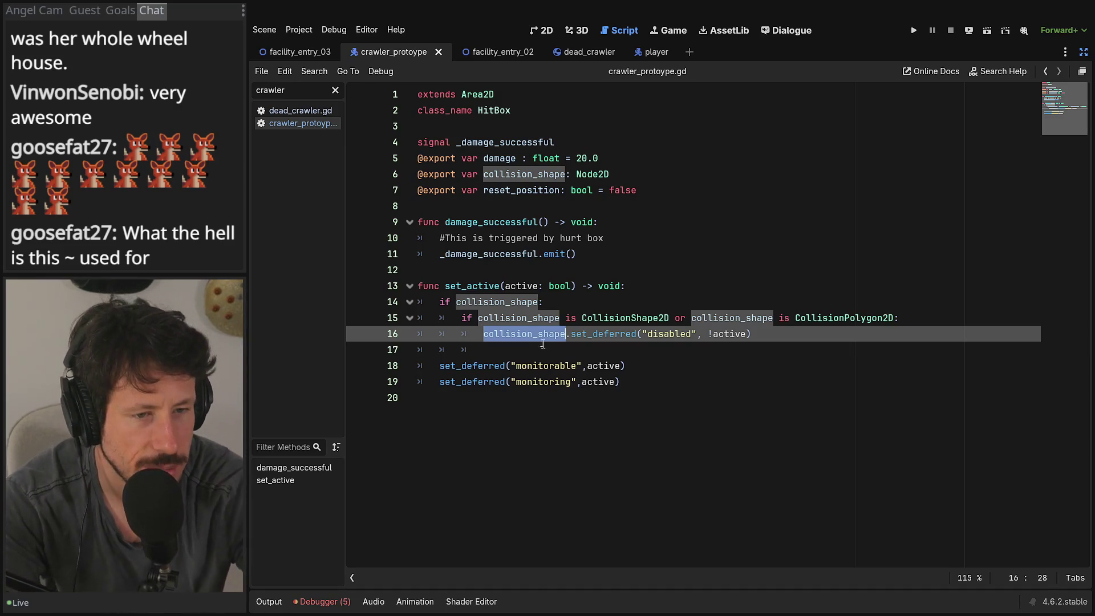
click(537, 383)
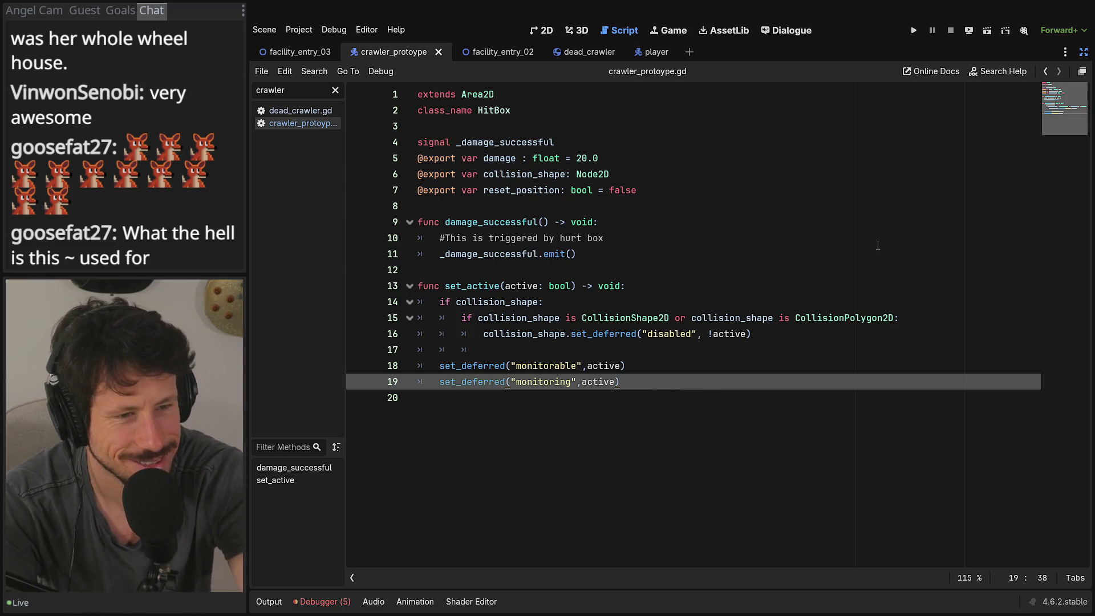
Step: Restore the editor panels, save the crawler scene, and run the facility_entry_02 level
click(1083, 52)
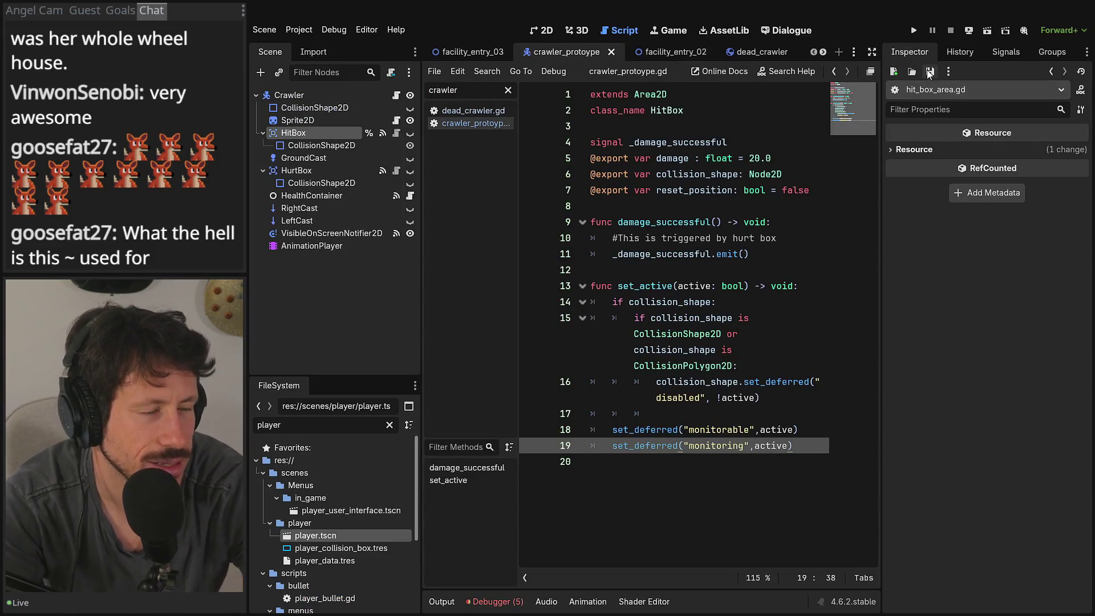
click(369, 98)
key(ctrl+s)
click(477, 50)
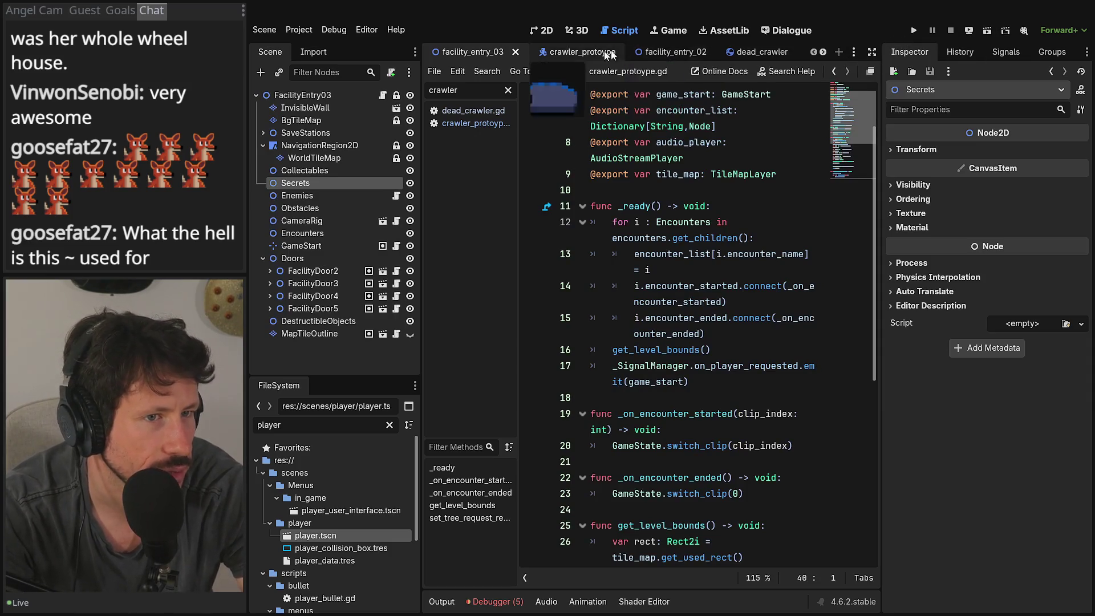
click(675, 52)
click(987, 35)
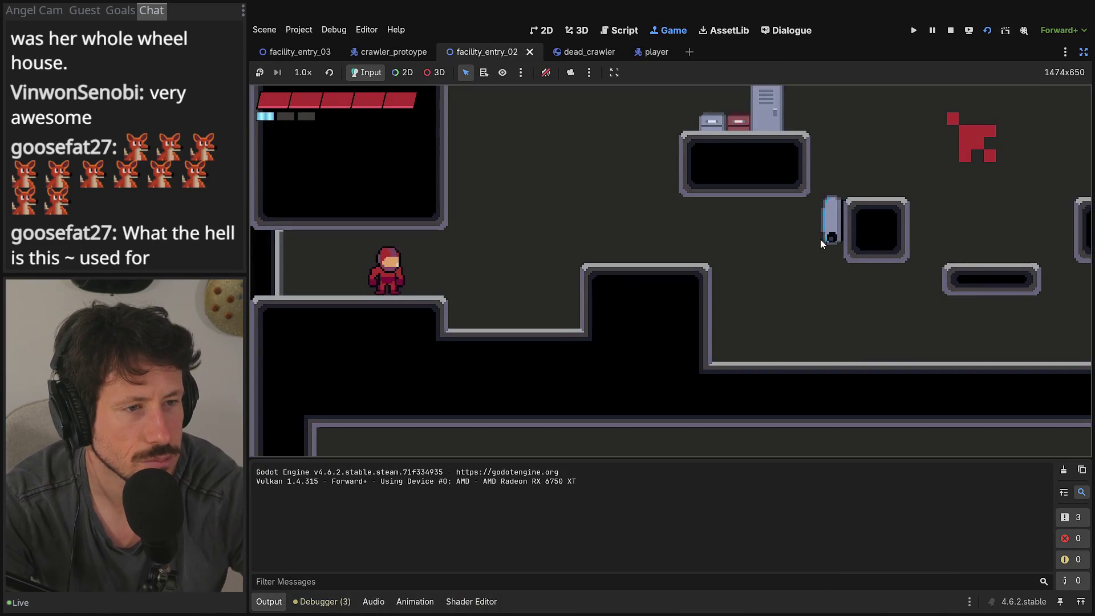
Step: Run and jump through facility_entry_02 attacking crawlers to leave corpses behind
key(d)
key(space)
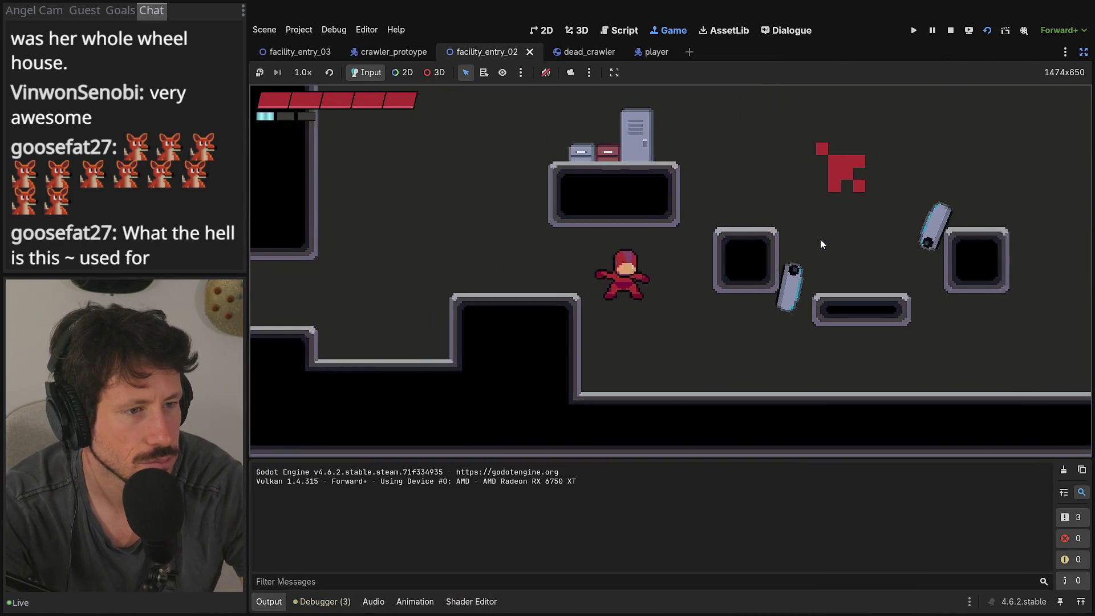
key(d)
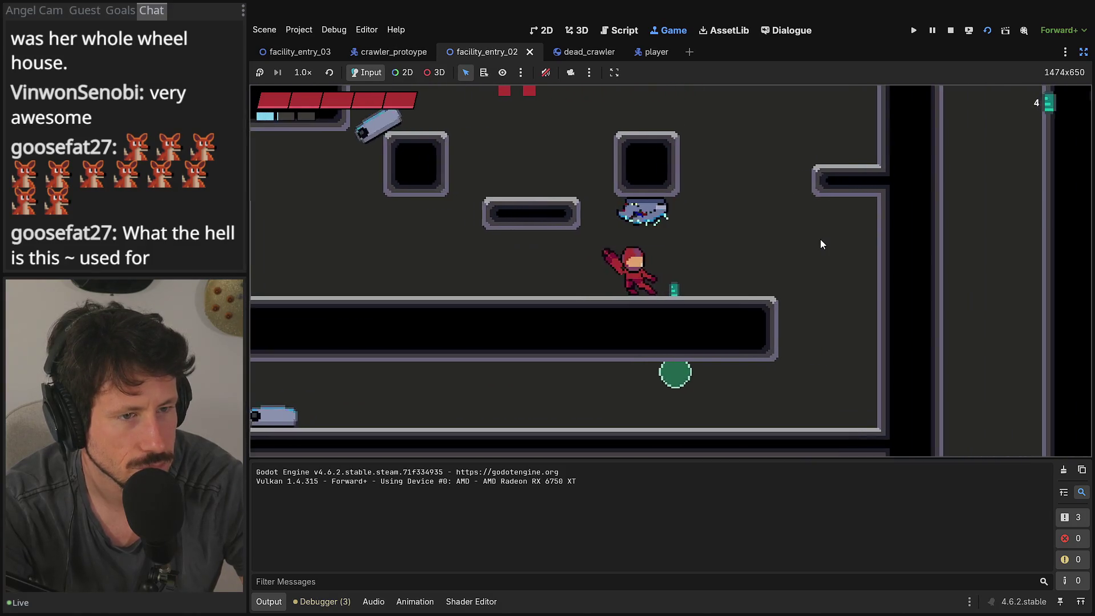
key(d)
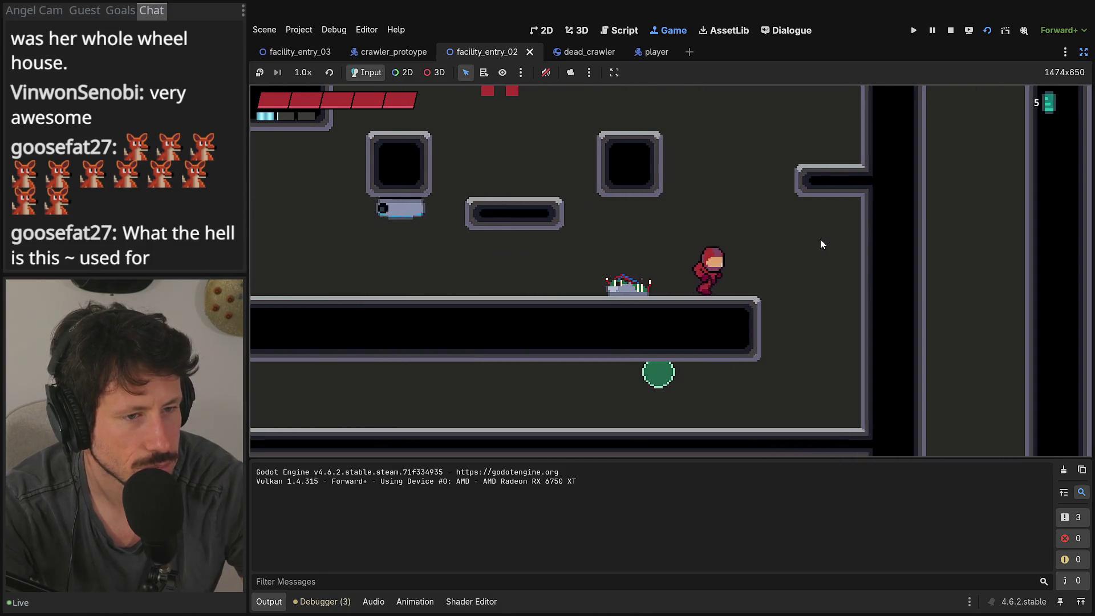
key(a)
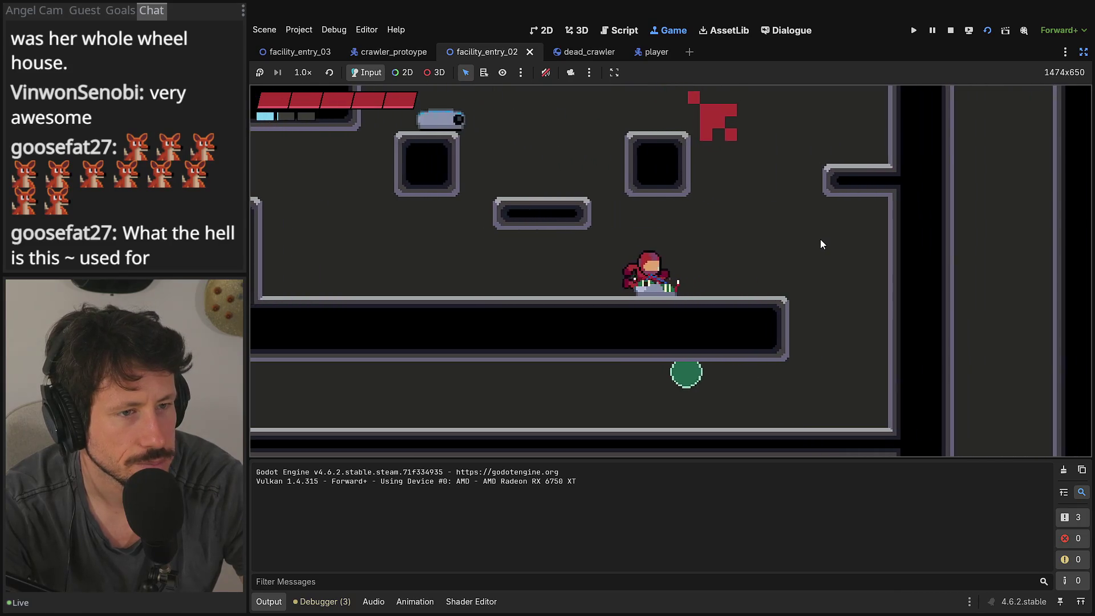
key(space)
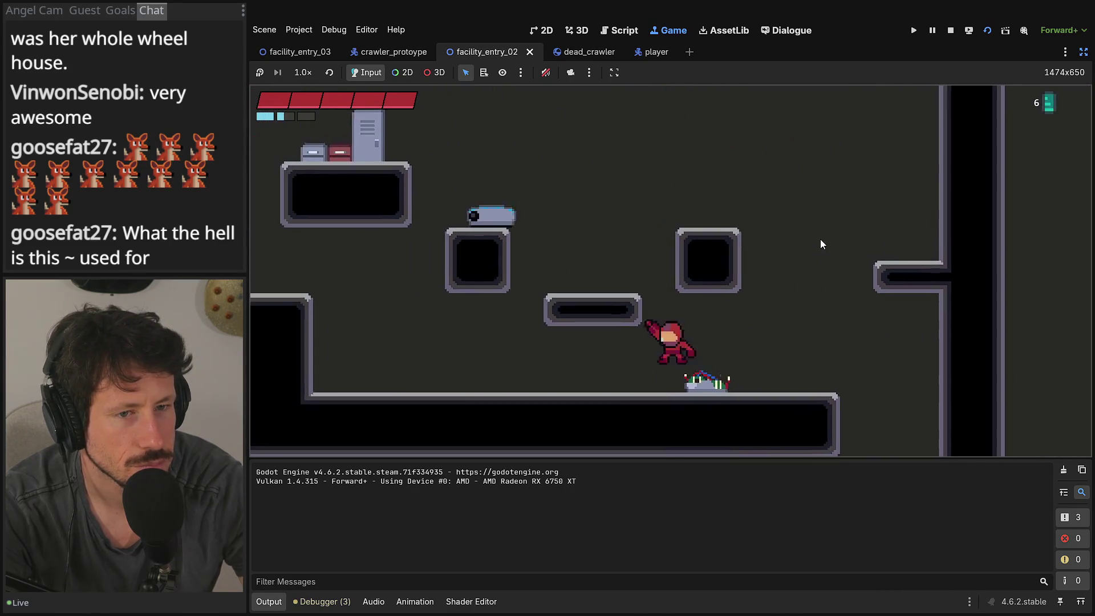
key(a)
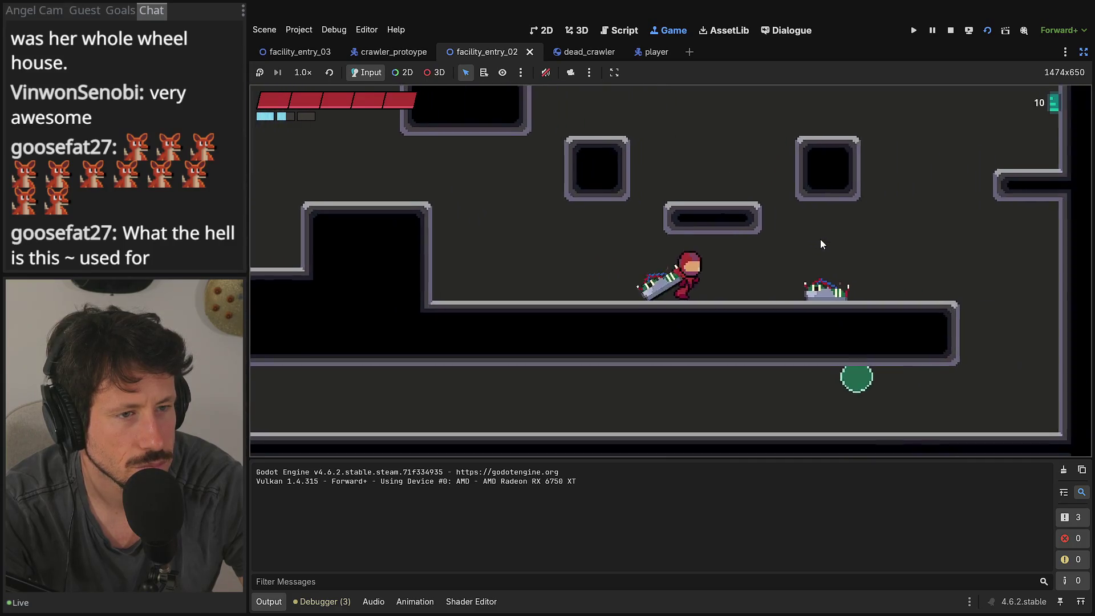
key(d)
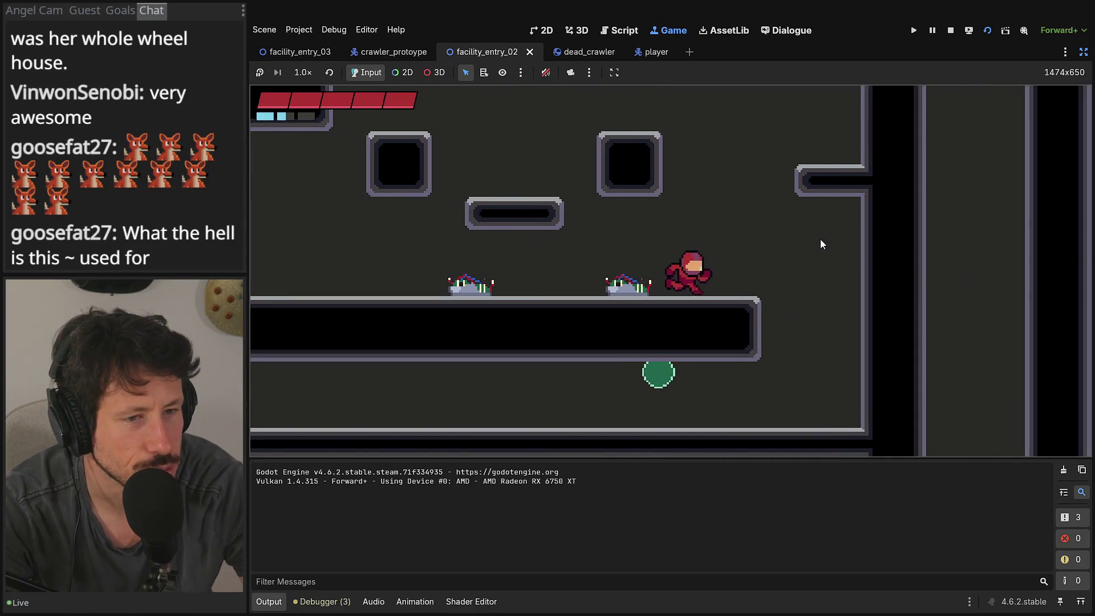
key(a)
key(d)
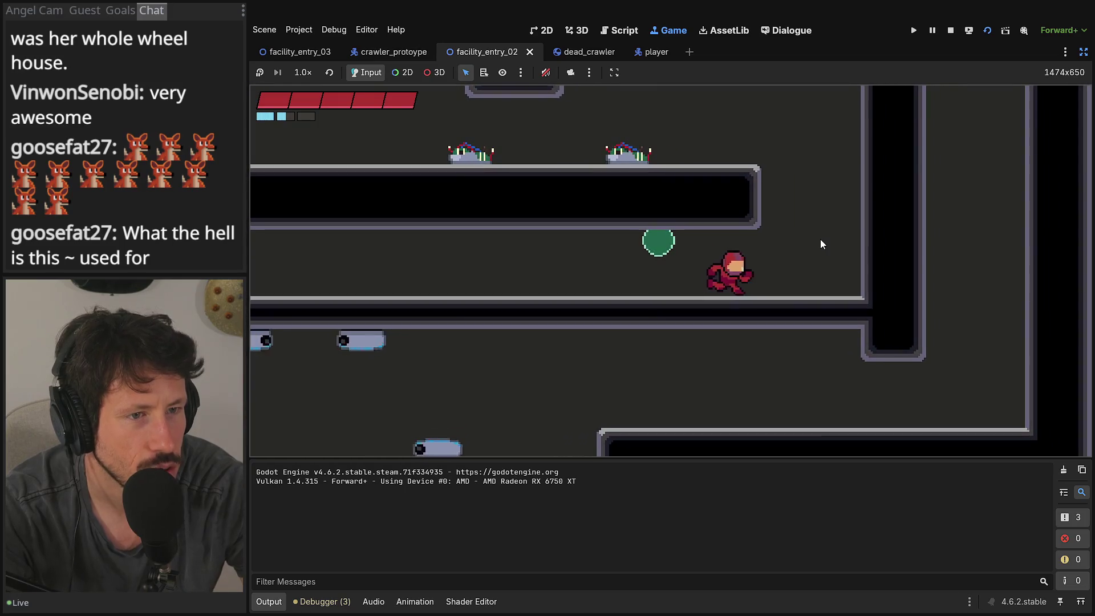
key(space)
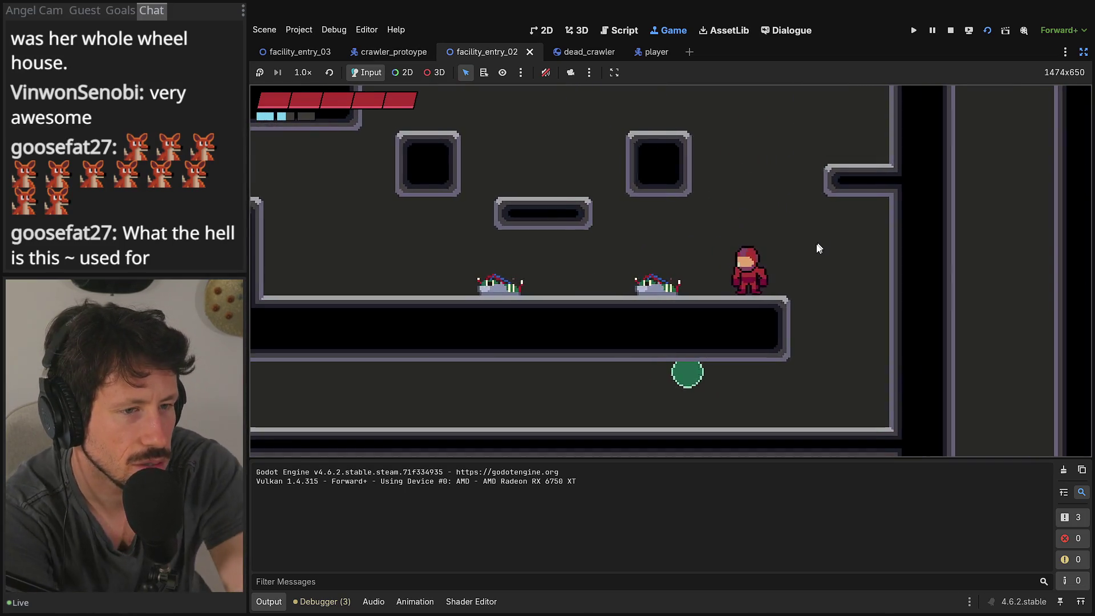
Step: Collapse the Output panel and walk along the lower floor toward a crawler corpse
click(269, 602)
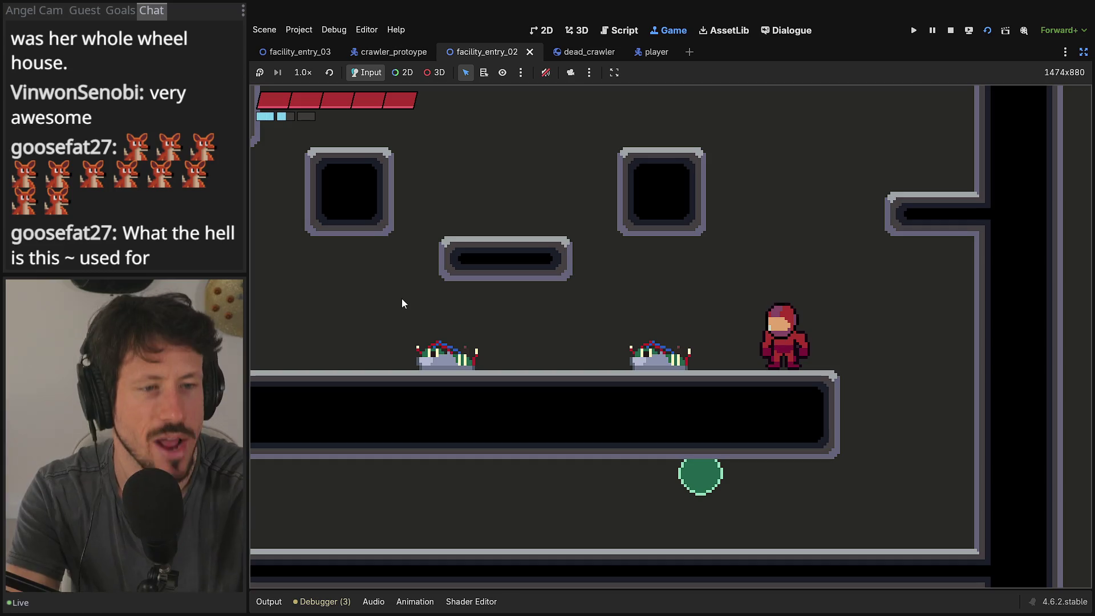
key(Right)
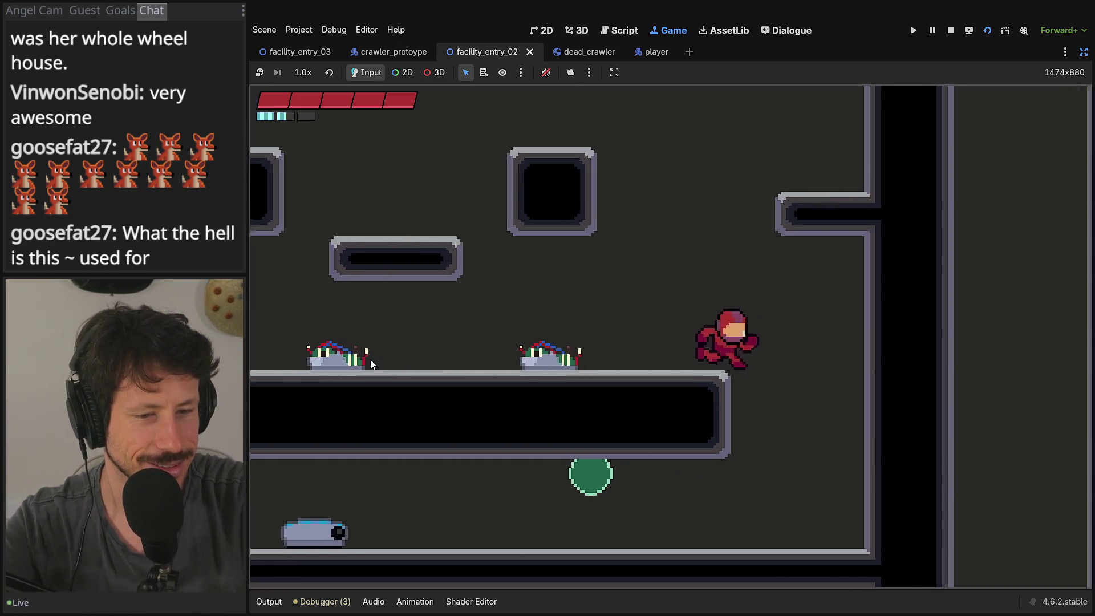
key(Left)
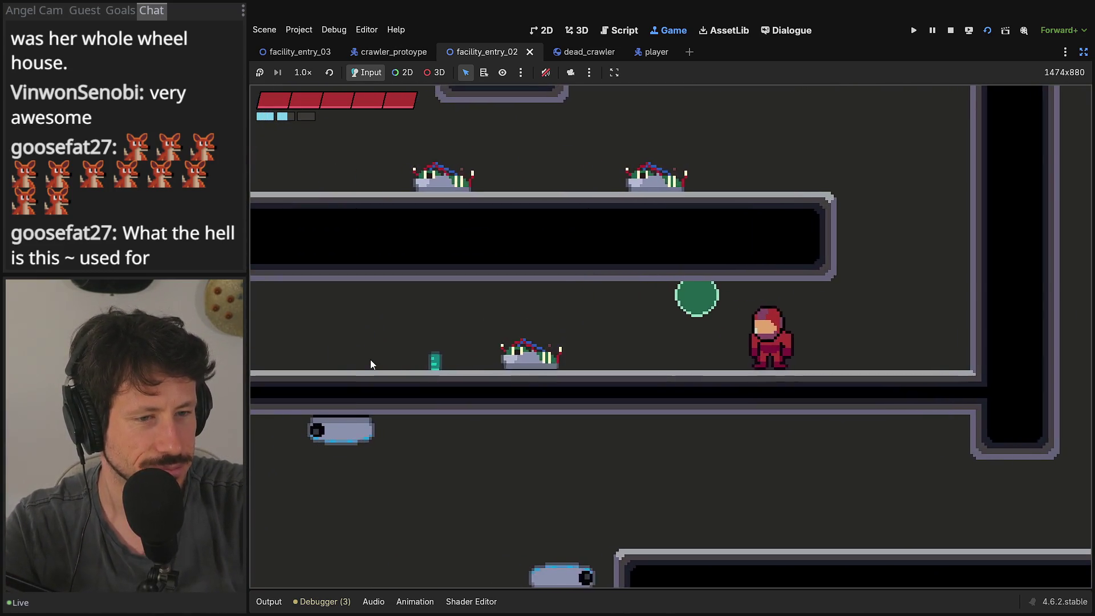
key(Left)
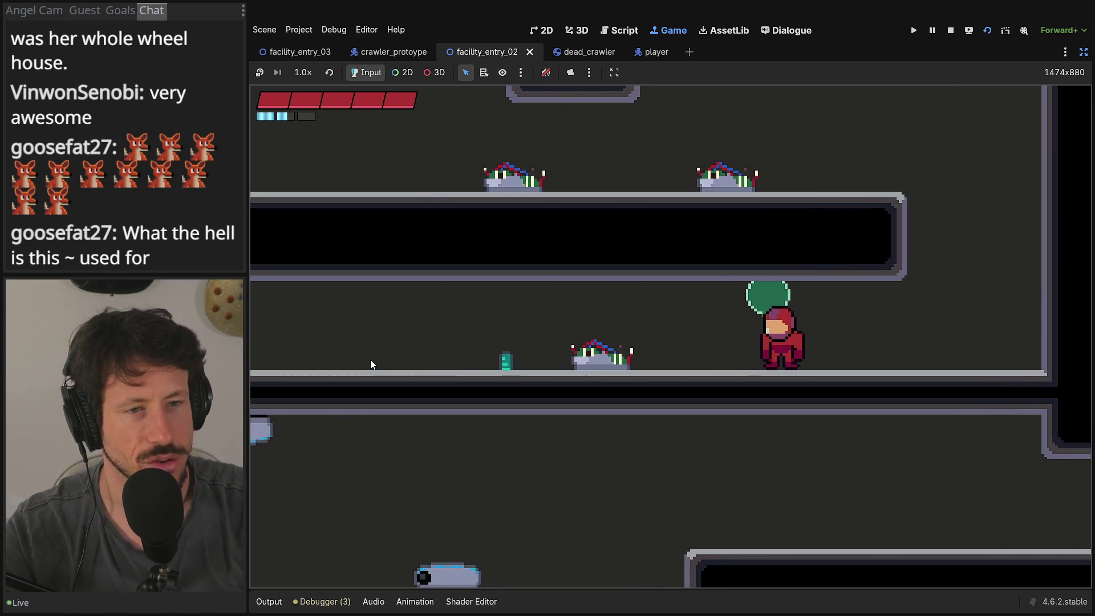
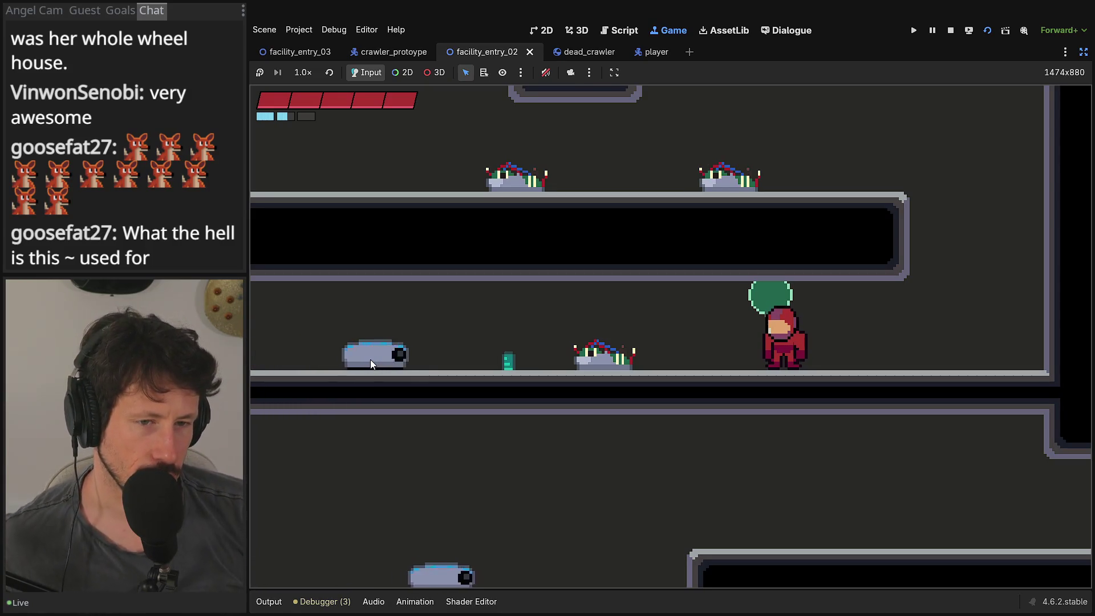
Step: Shoot the crawler to see how its wreck lands, then jump onto the upper platform
click(370, 361)
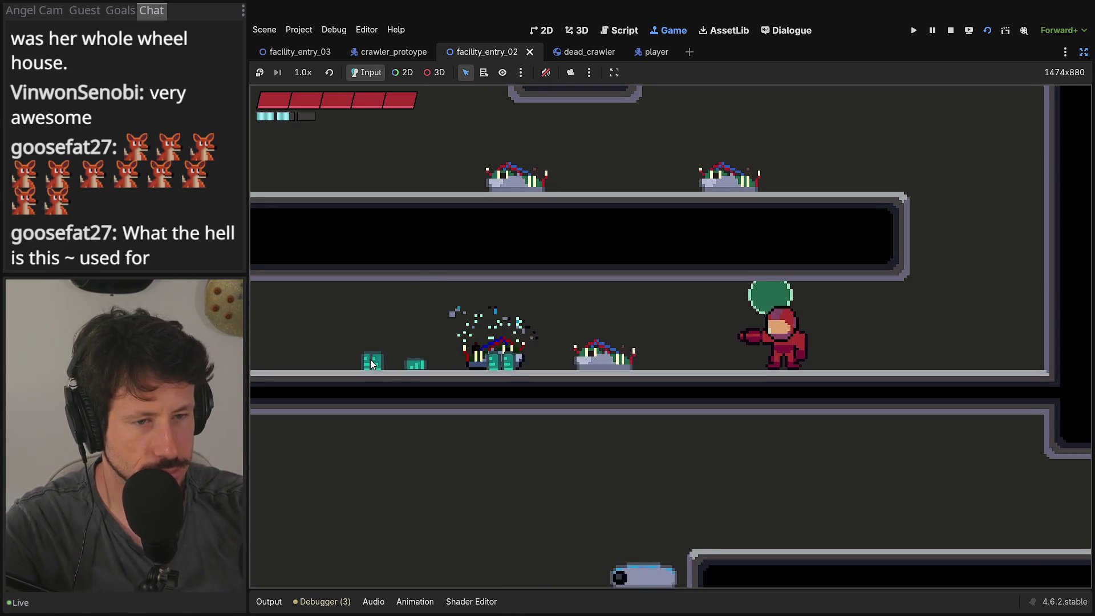
key(a)
key(d)
key(space)
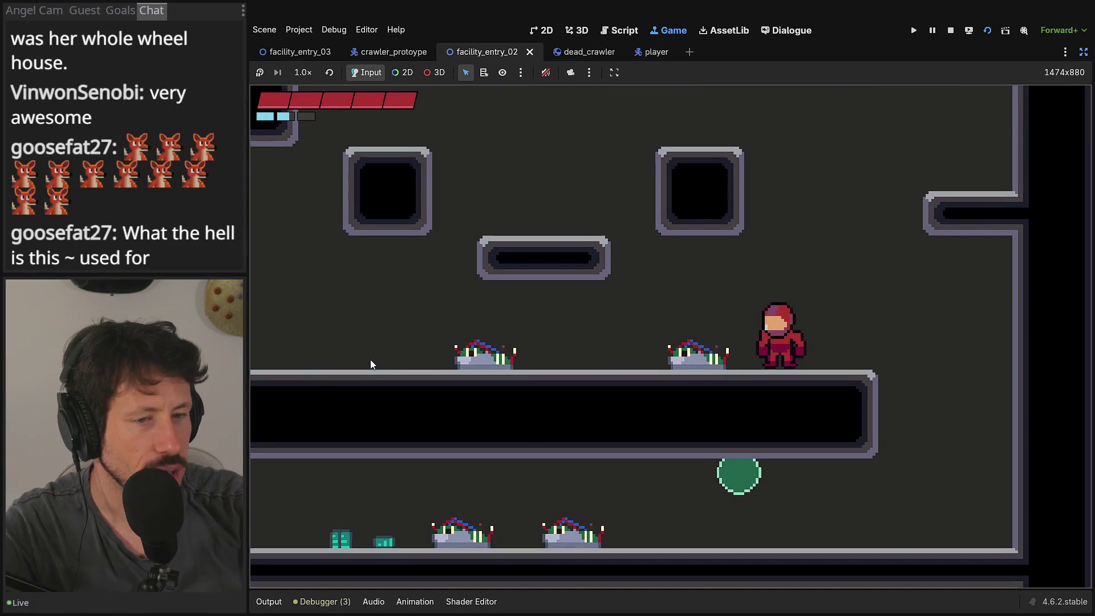
Step: Run through the level, dropping to the lower floor and firing right, then restore the editor docks
key(d)
key(d)
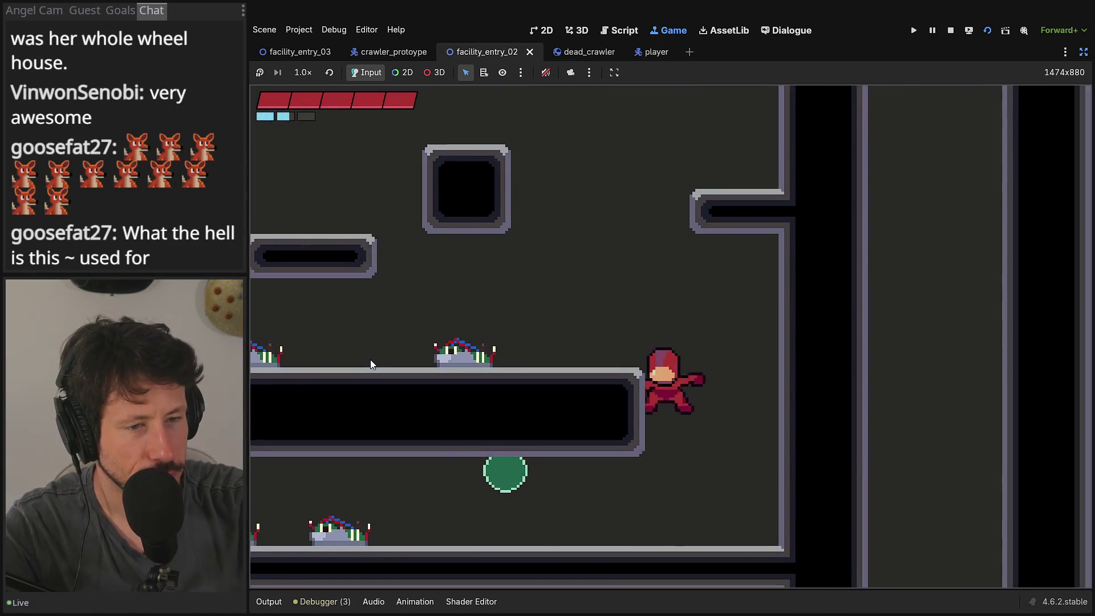
key(a)
key(a)
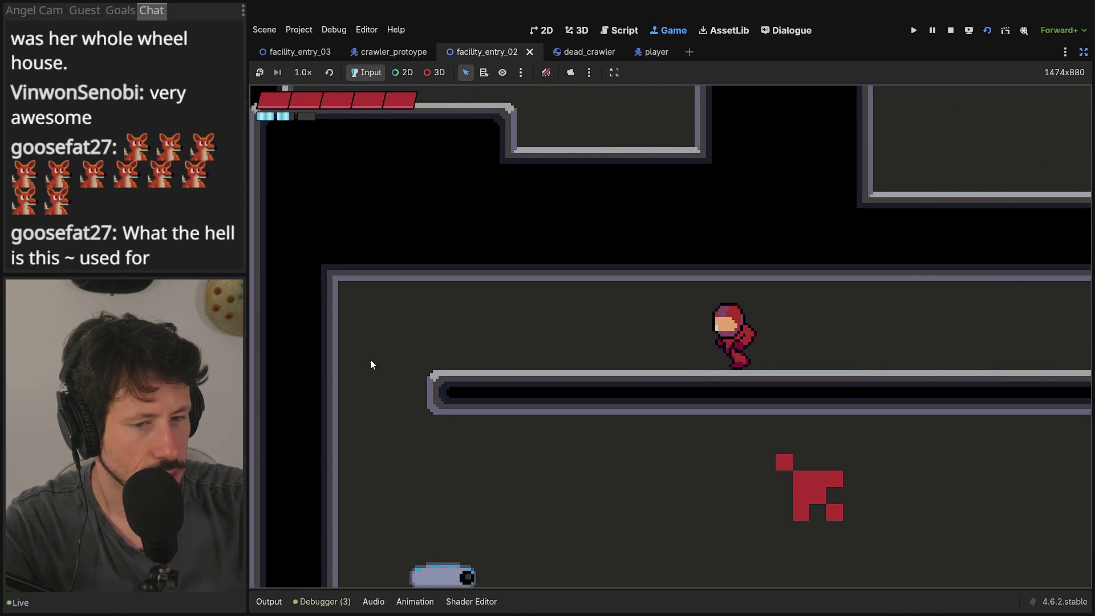
key(a)
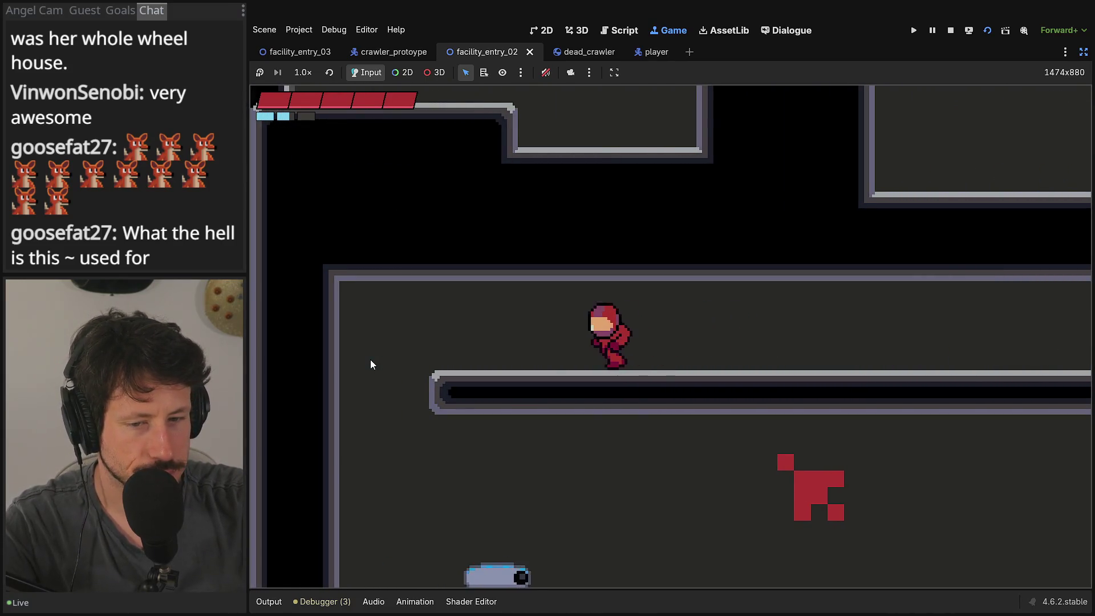
key(d)
key(j)
key(d)
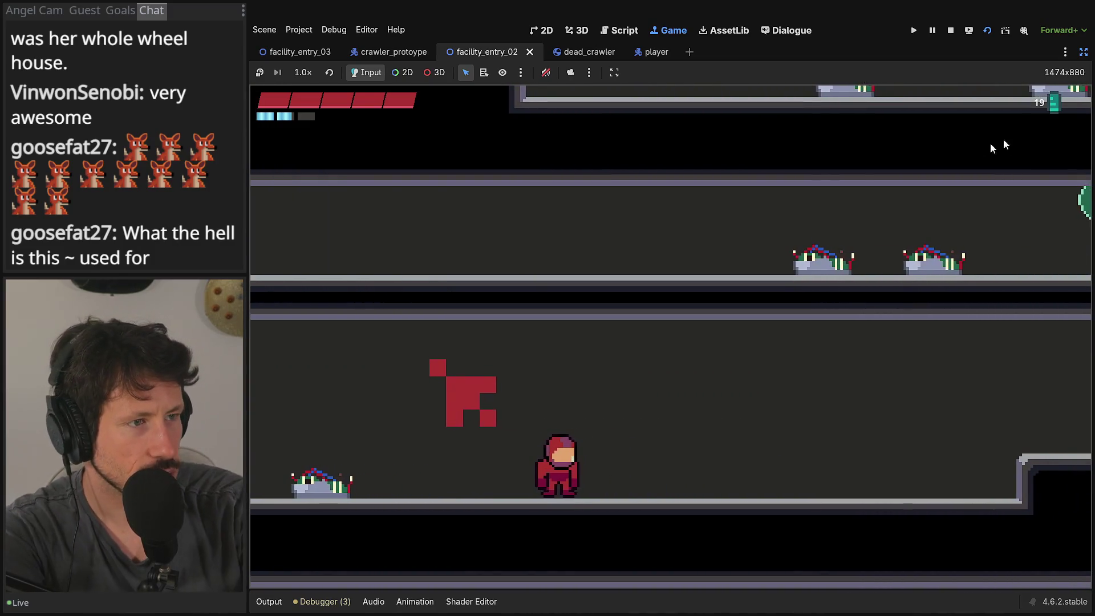
click(1084, 52)
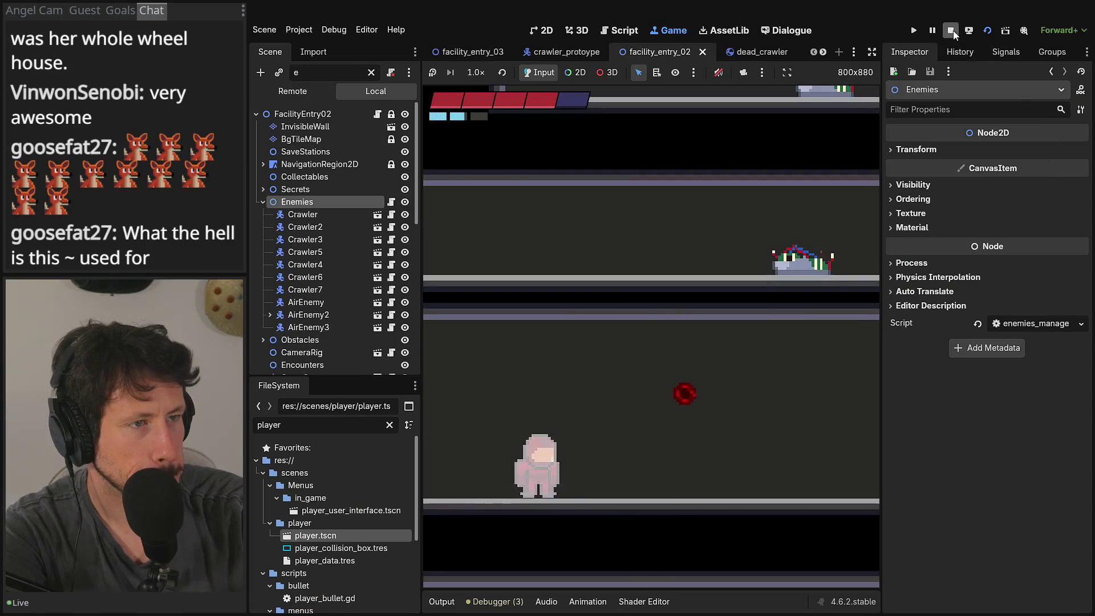
Step: Stop the game, widen the code area, and open dead_crawler.gd at its last line
click(950, 30)
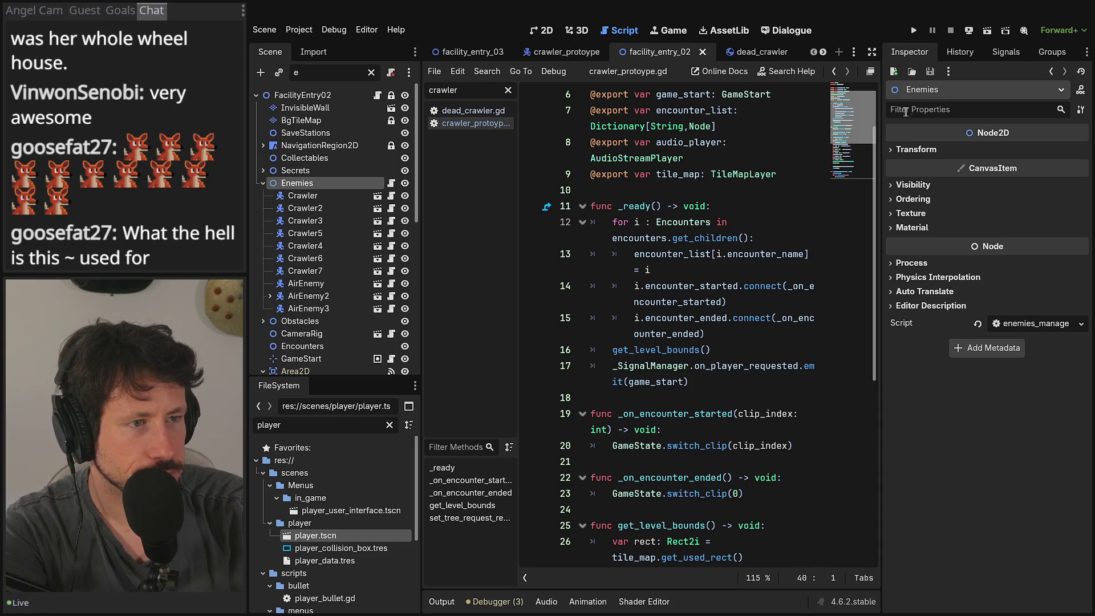
mouse_move(878, 110)
mouse_down()
mouse_move(844, 110)
mouse_move(953, 110)
mouse_up()
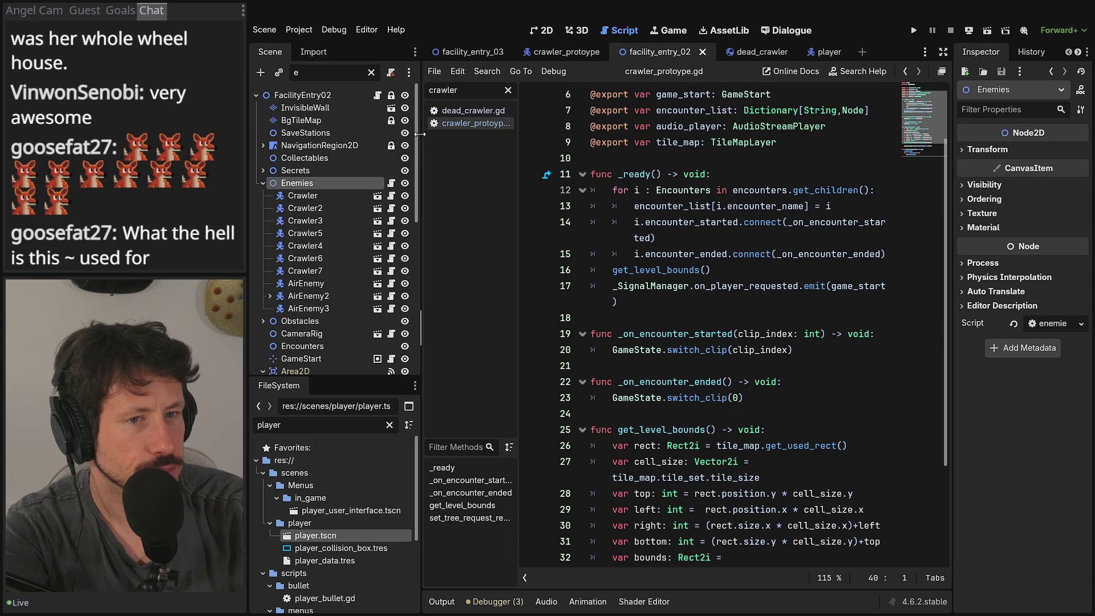
drag(420, 134, 403, 134)
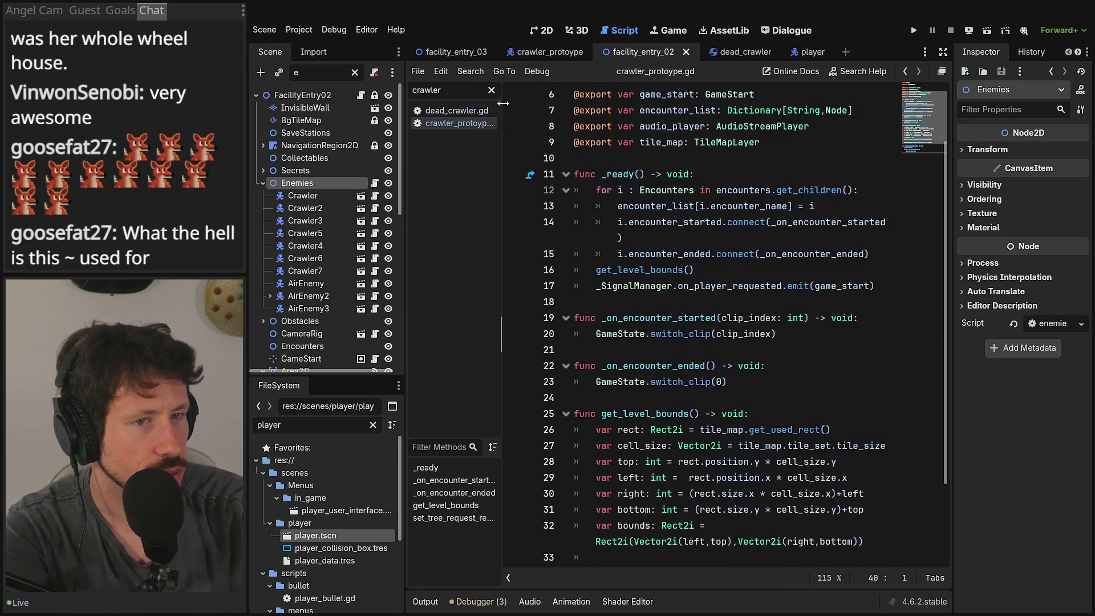
click(433, 110)
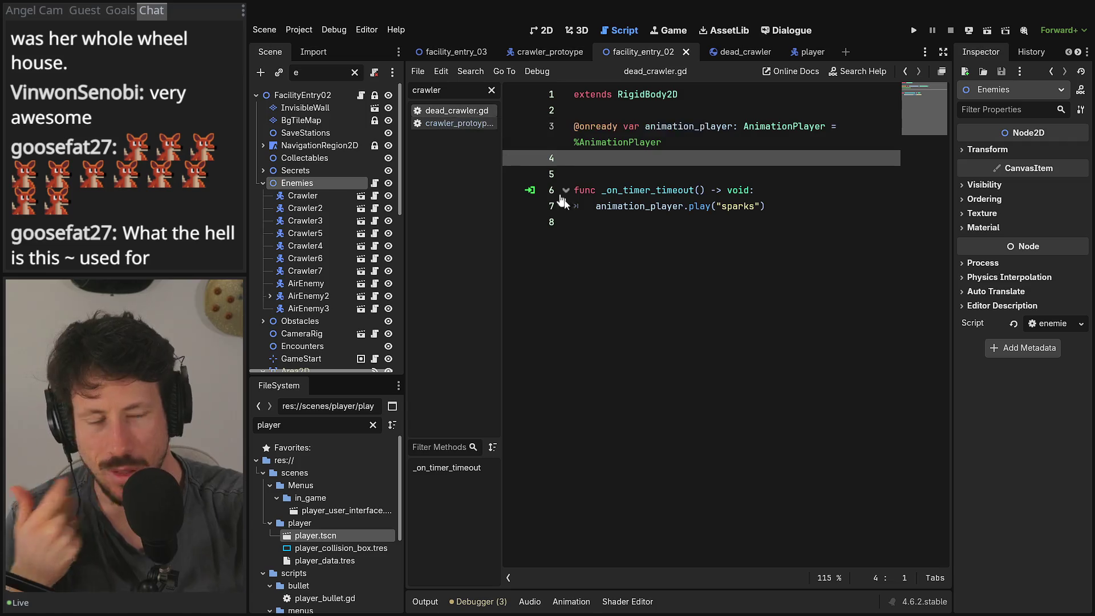
click(564, 225)
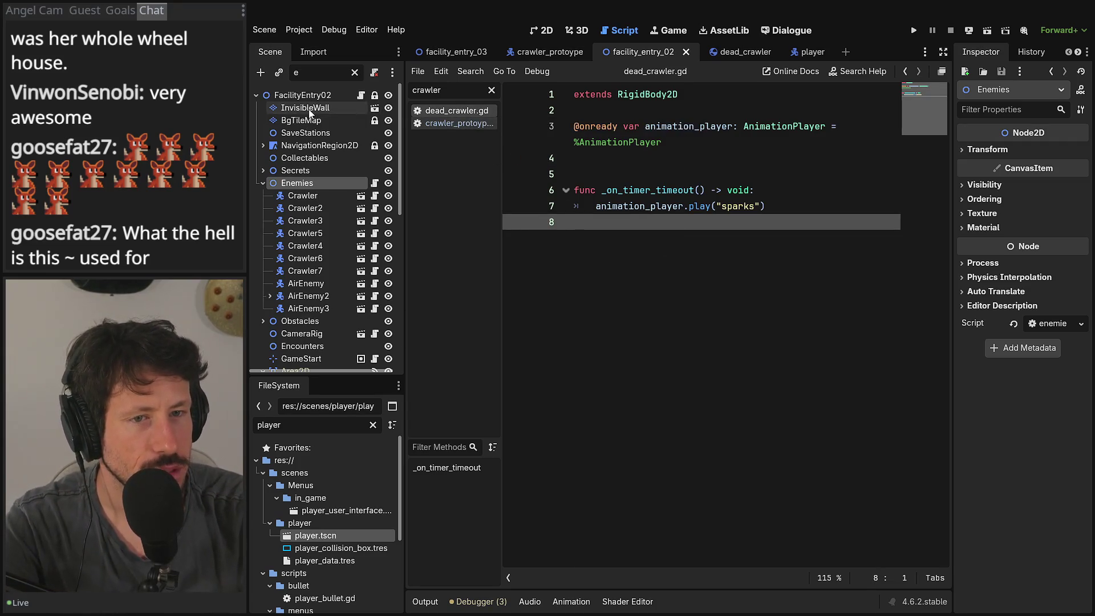
click(733, 52)
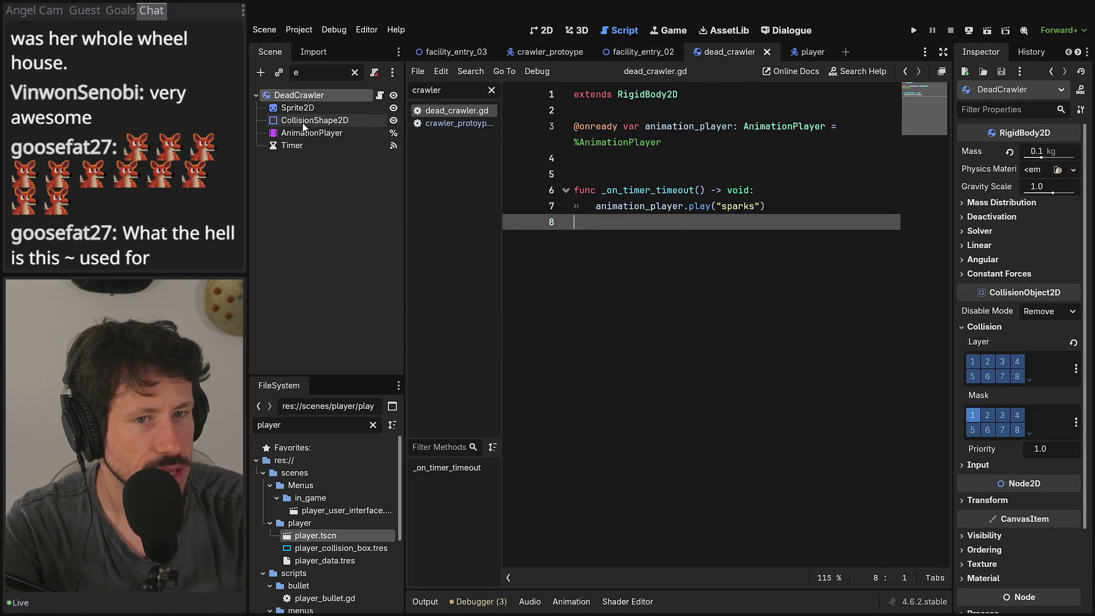
right_click(304, 108)
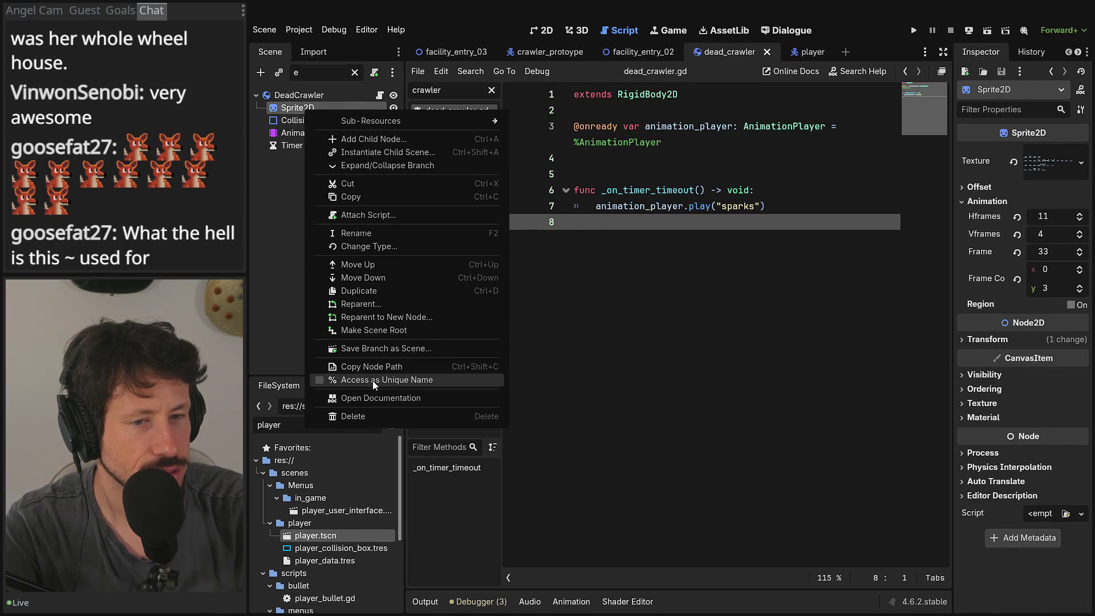
click(372, 380)
mouse_move(297, 107)
mouse_down()
mouse_move(388, 108)
mouse_move(647, 164)
mouse_up()
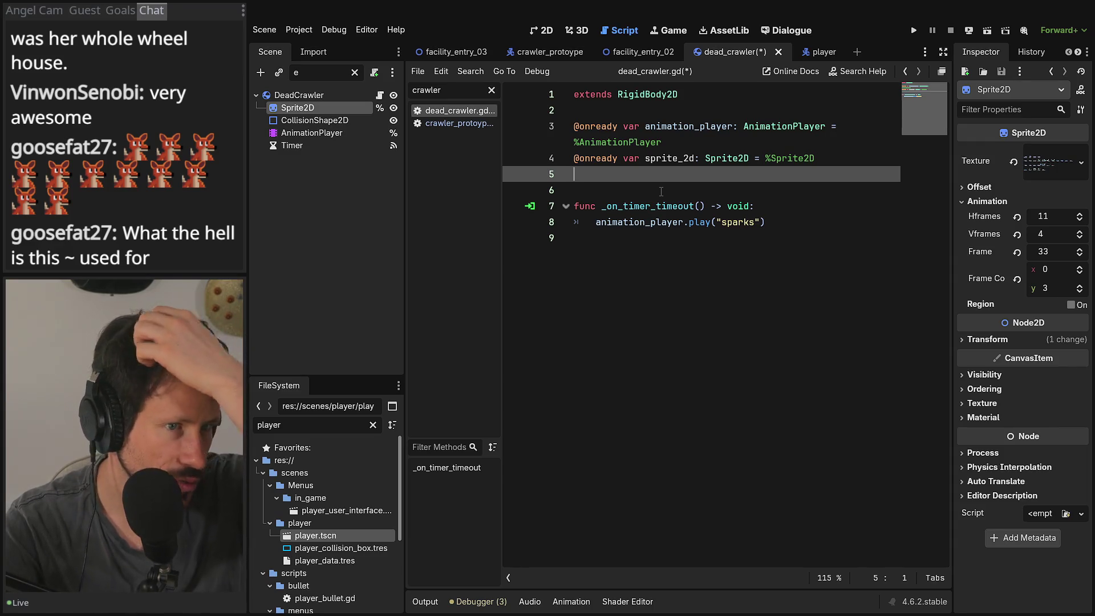
Step: Add the header 'func set_flip(flip: bool) -> void:' at the end of dead_crawler.gd
click(700, 91)
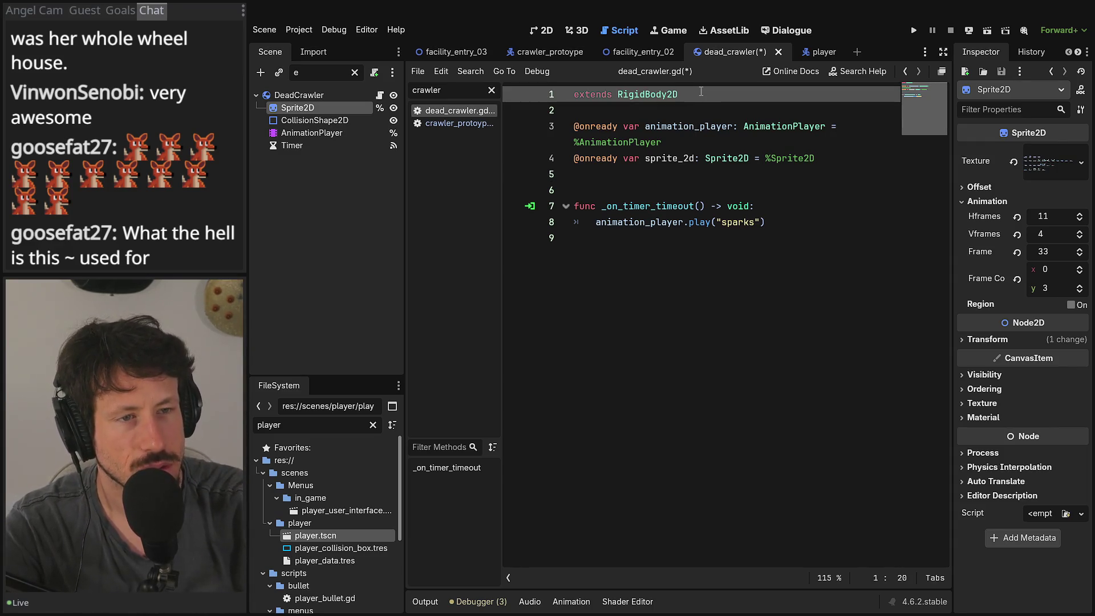
click(655, 287)
key(Return)
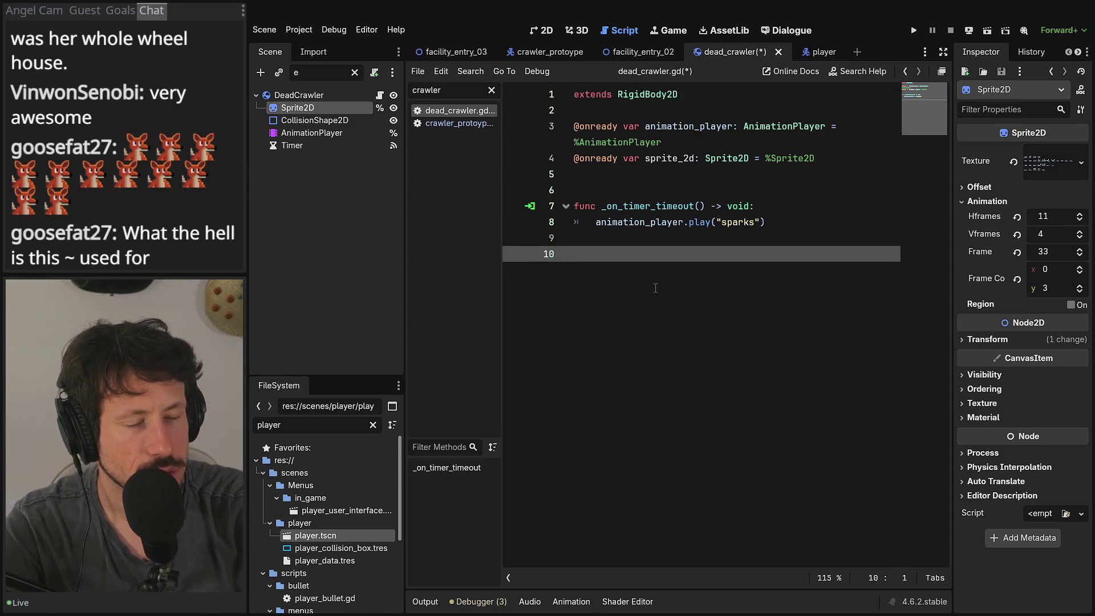
text(func set)
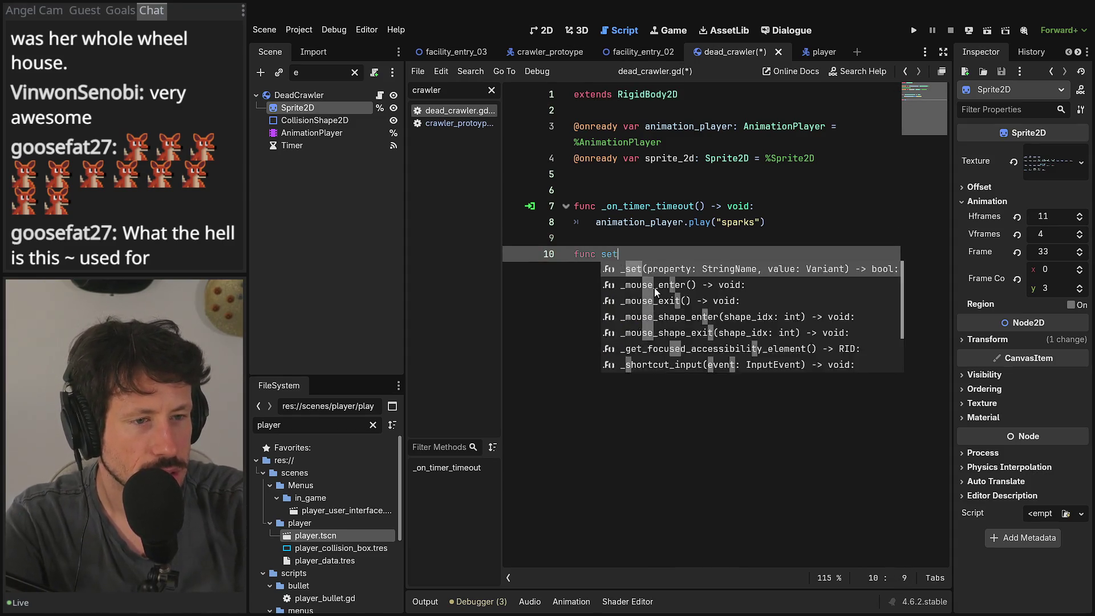
text(_flo)
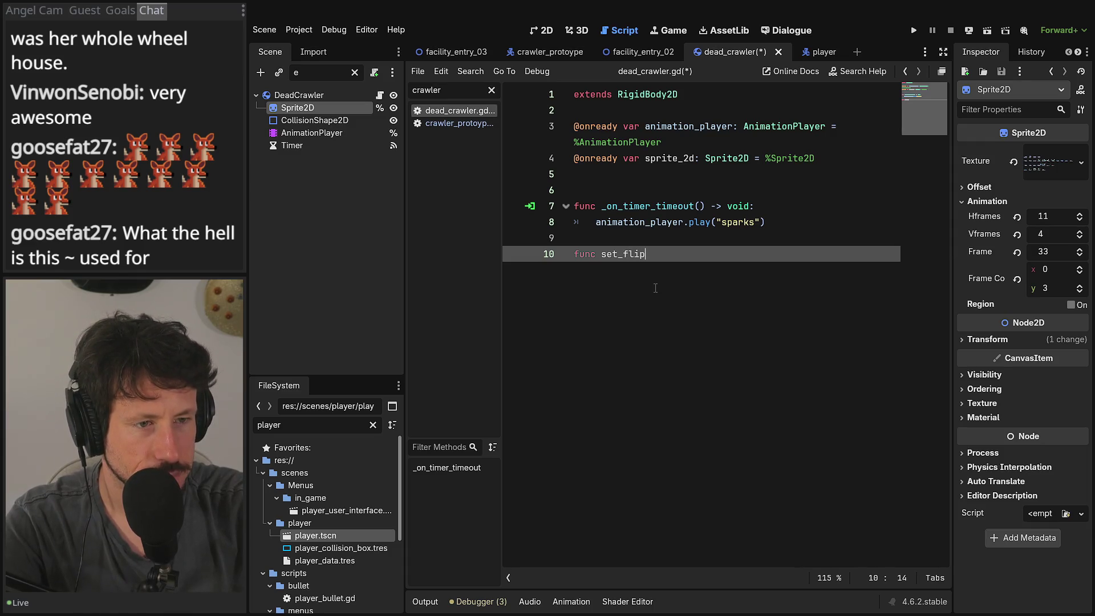
text(d)
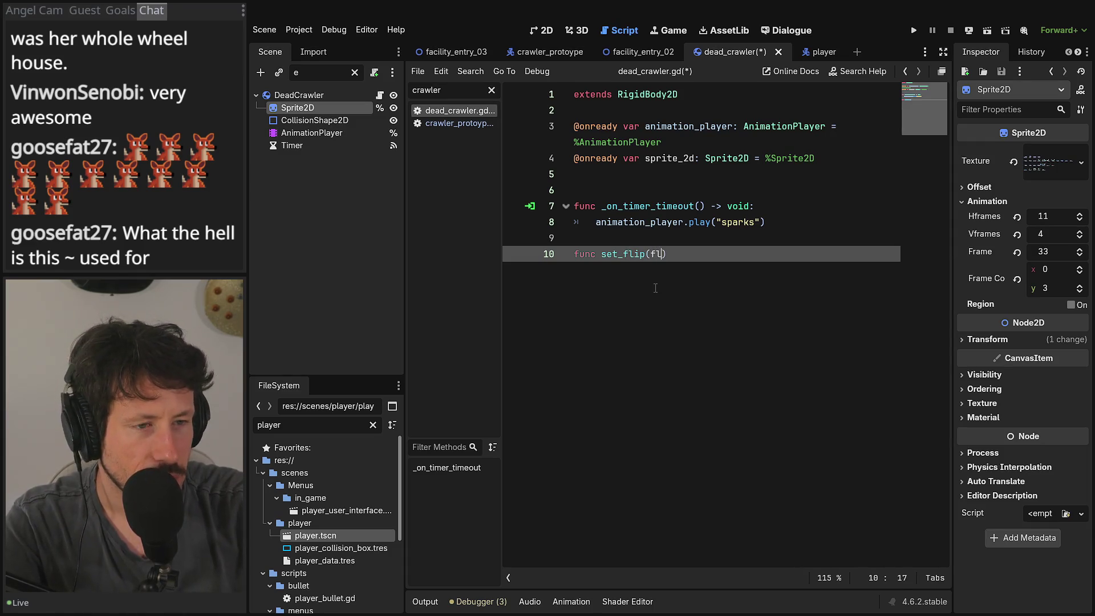
text(: Boo)
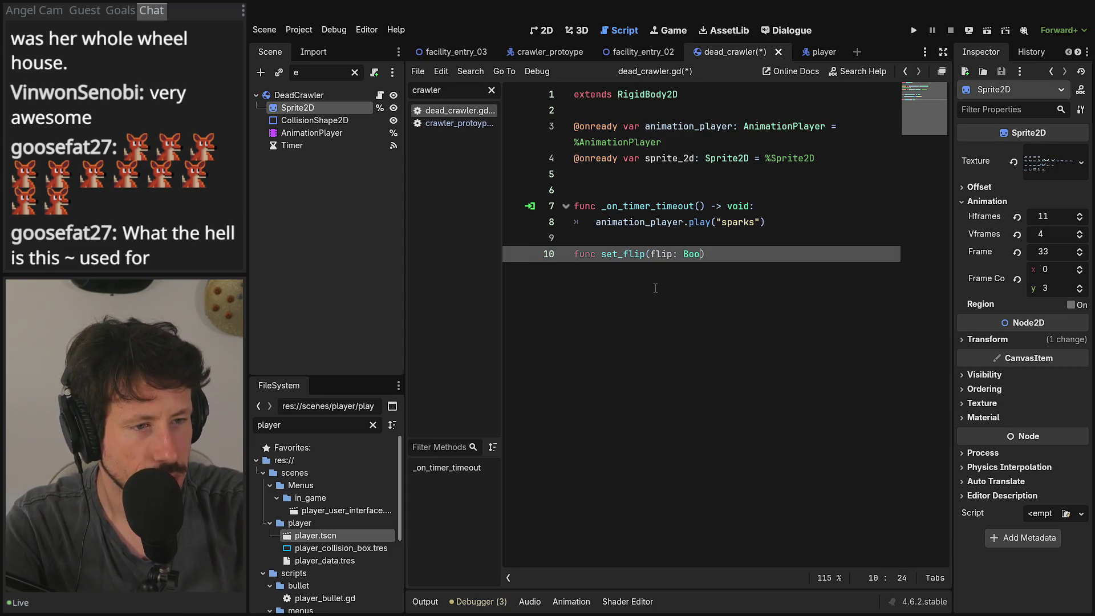
key(BackSpace)
key(BackSpace)
key(BackSpace)
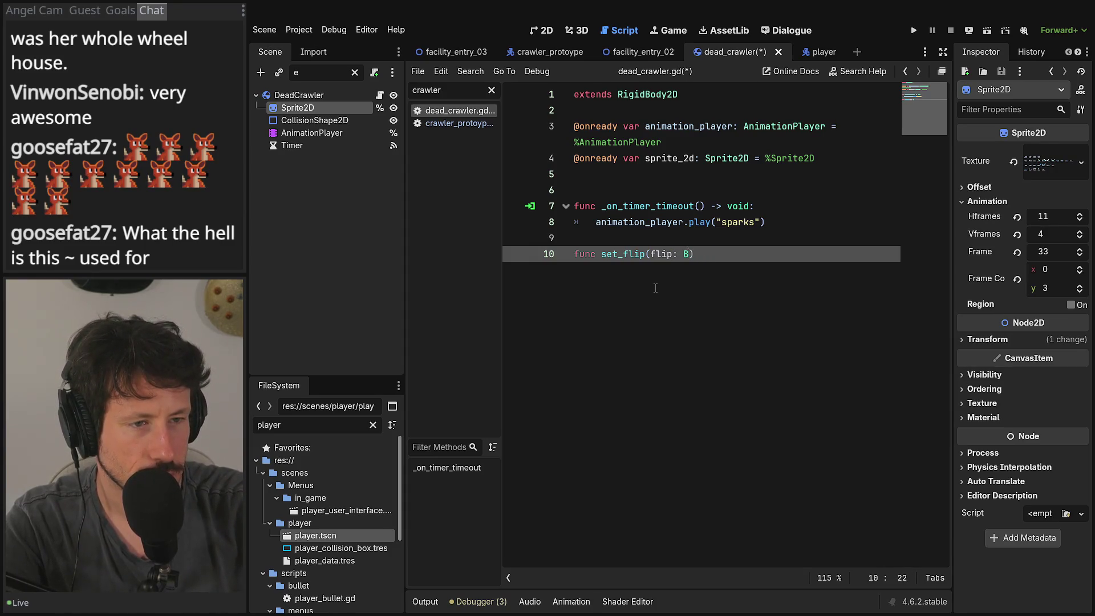
text(bool)
key(Right)
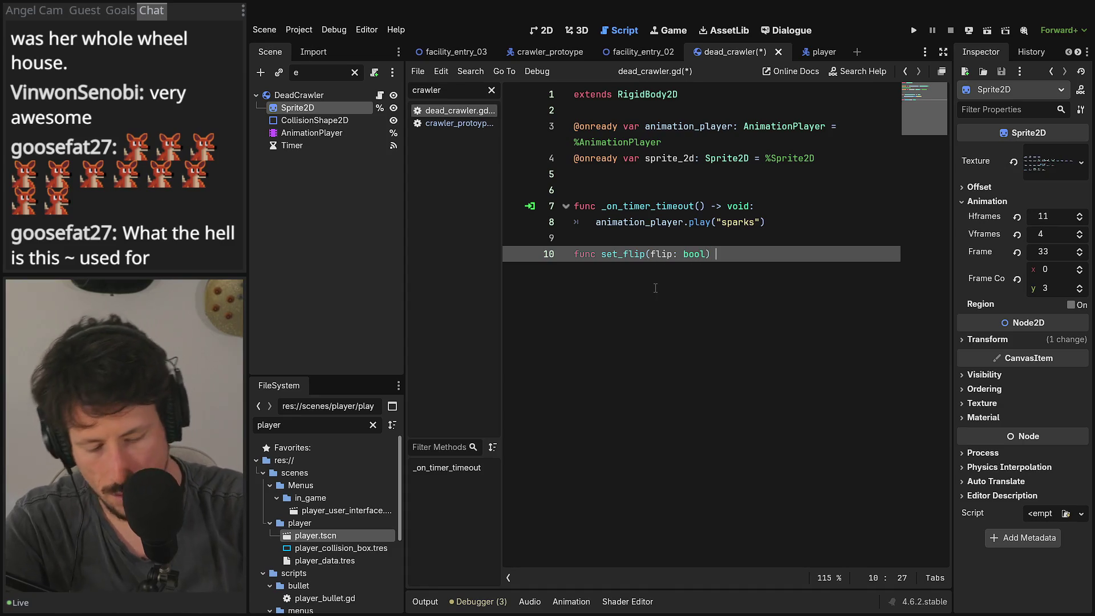
text(-> void:)
key(Return)
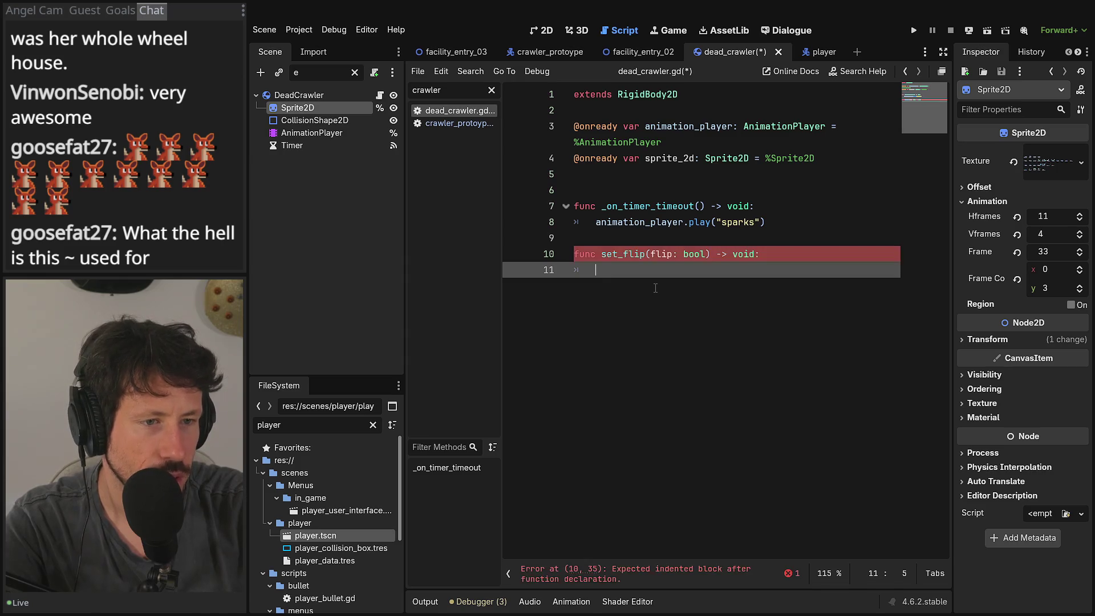
Step: Write the body 'sprite_2d.flip_h = flip' with autocomplete and save
text(sp[)
text(r)
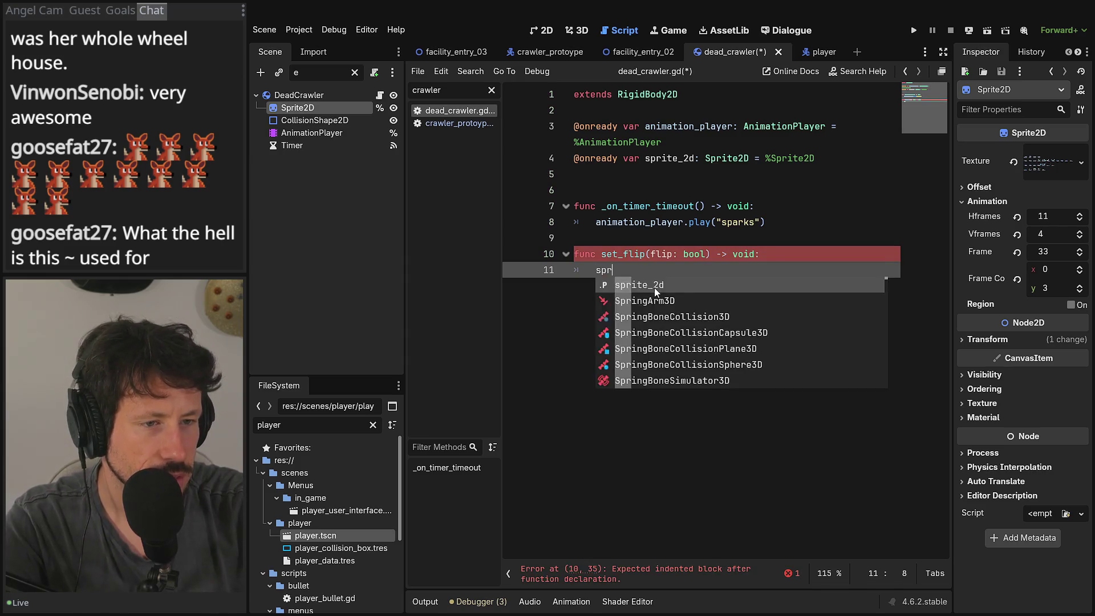
key(Return)
text(.f)
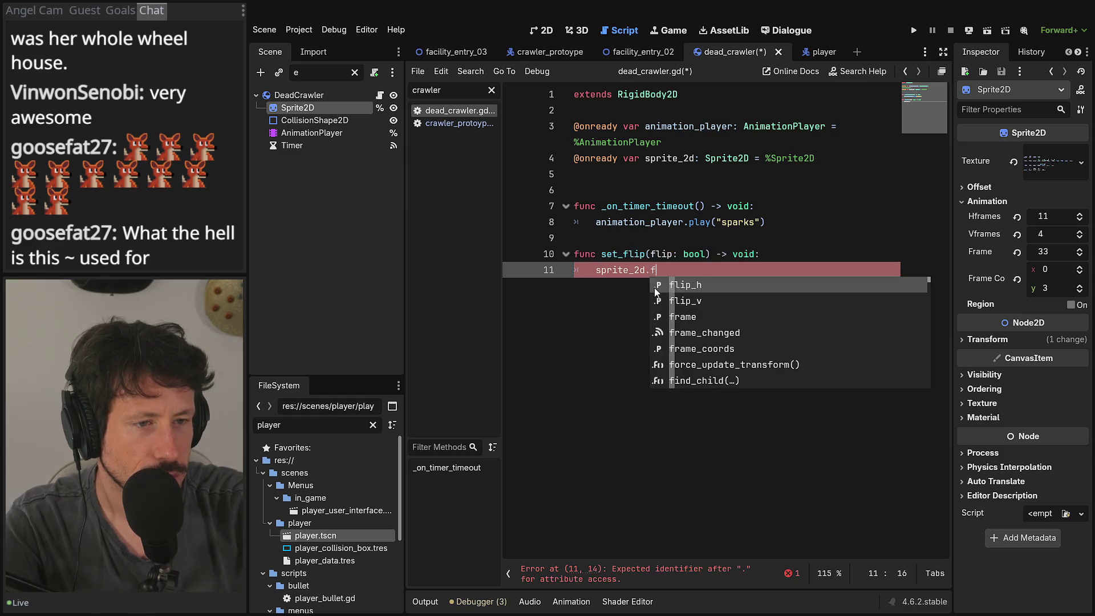
key(Return)
text(= fl)
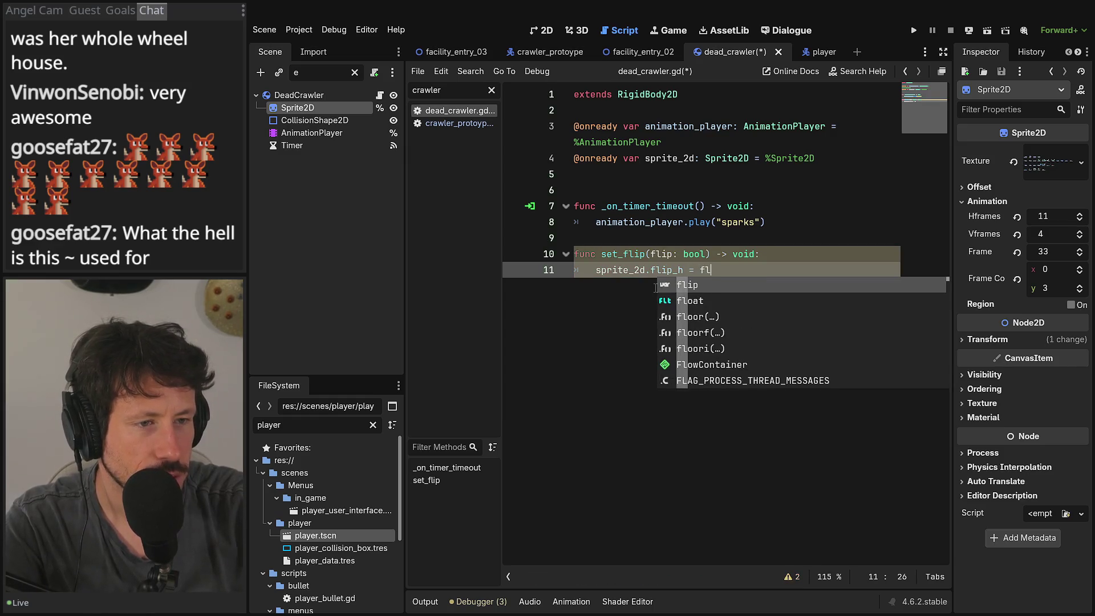
key(Return)
key(ctrl+s)
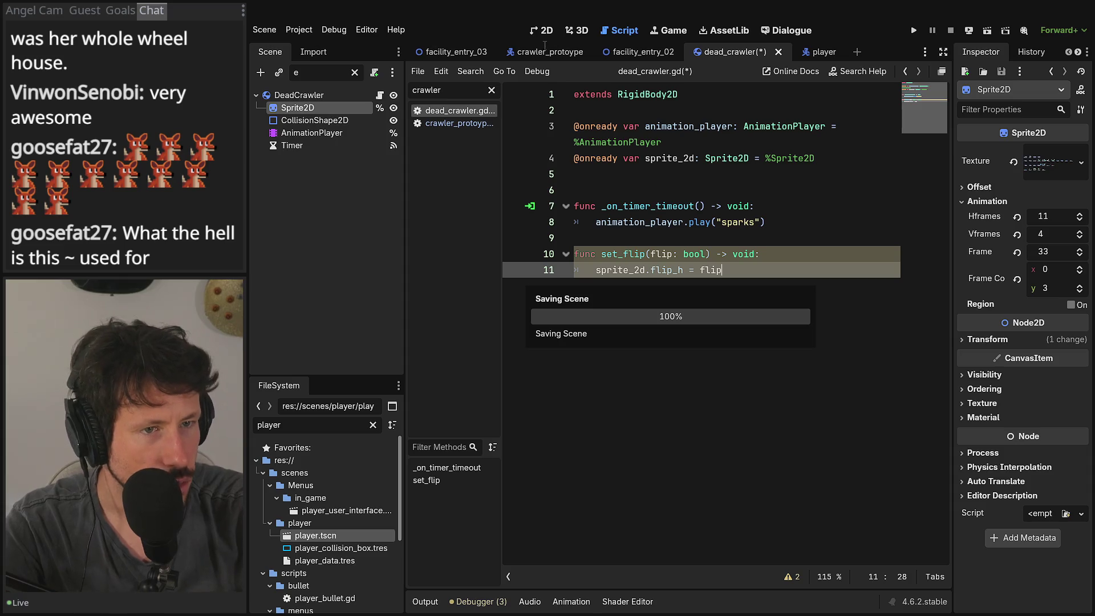
click(543, 50)
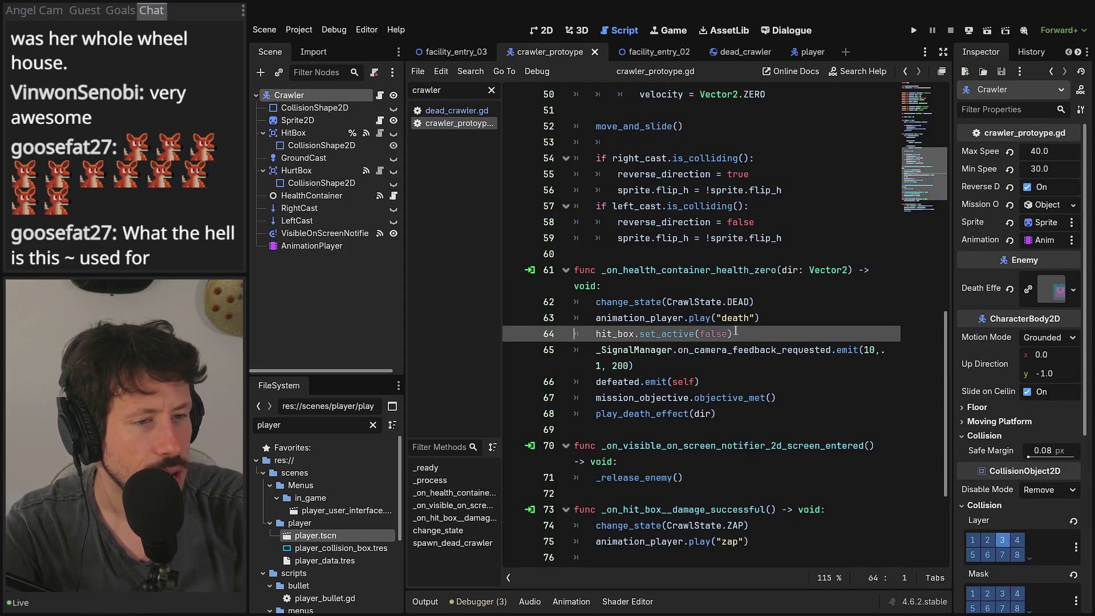
Step: Add 'body.set_flip(sprite.flip_h)' on line 83 of spawn_dead_crawler and save
scroll(729, 405, down, 4)
click(834, 478)
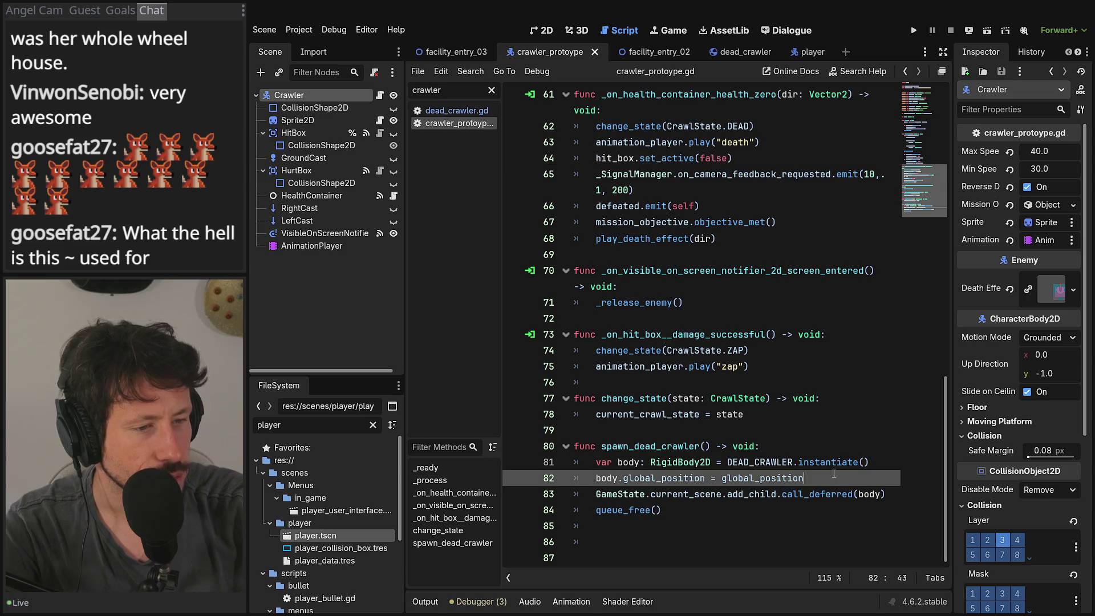
key(Return)
text(b)
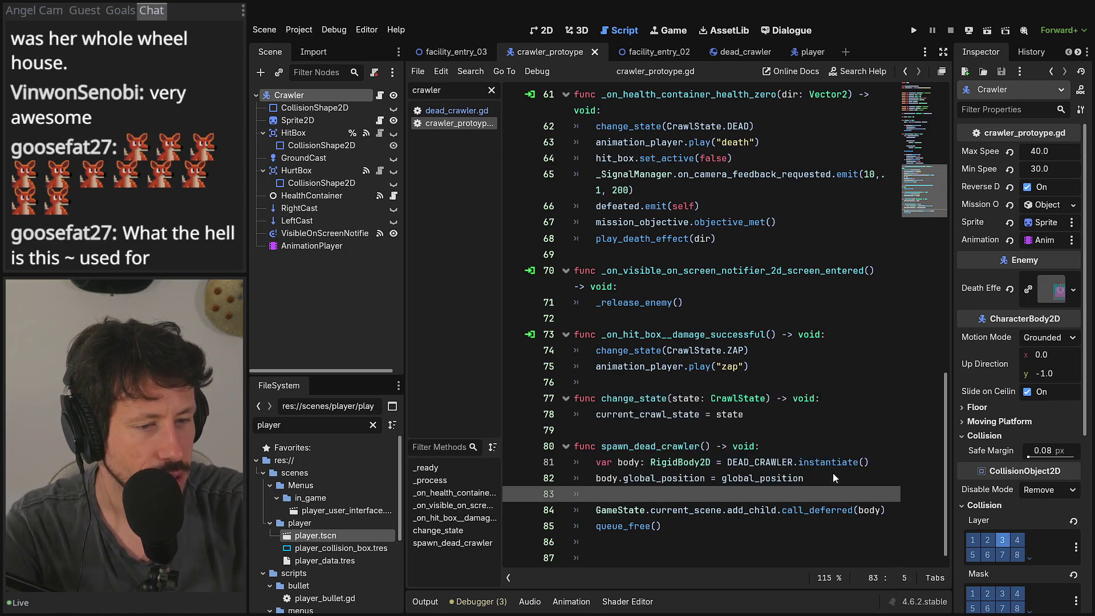
text(ody.)
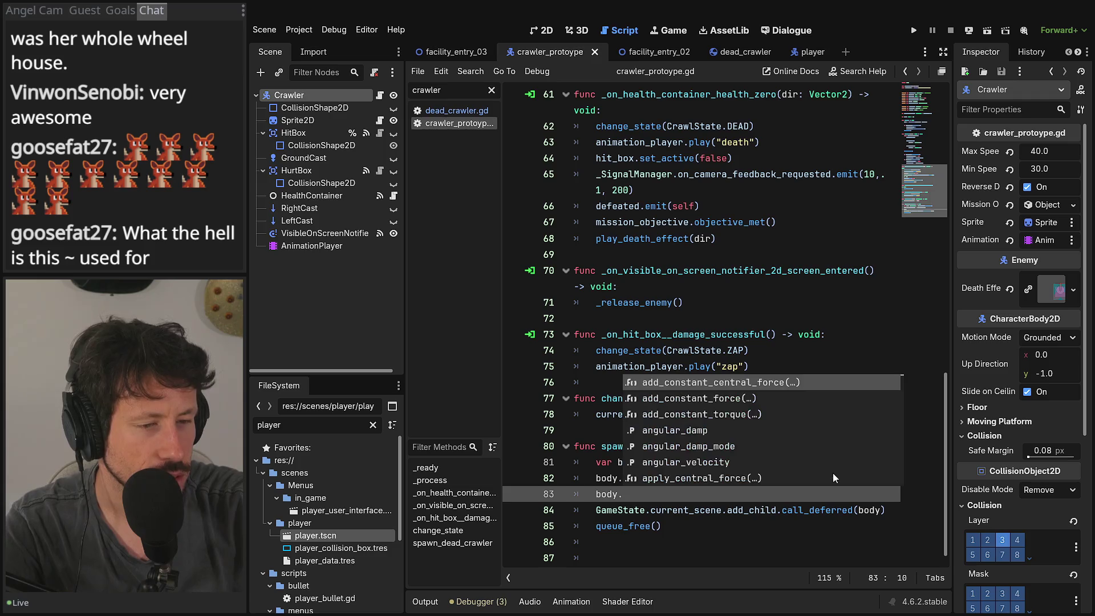
text(set_flu)
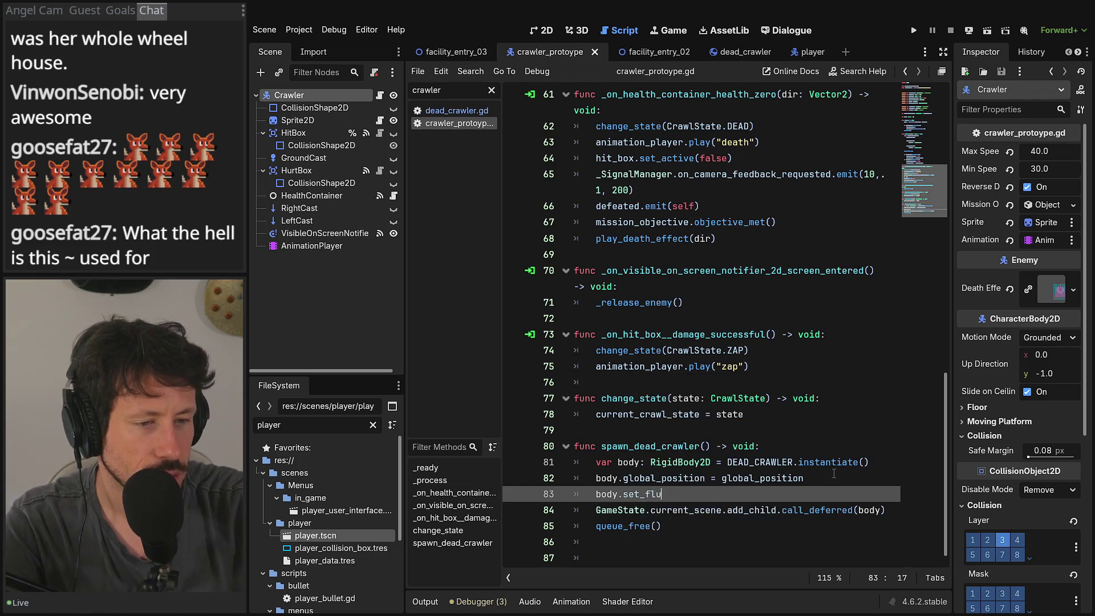
text(()
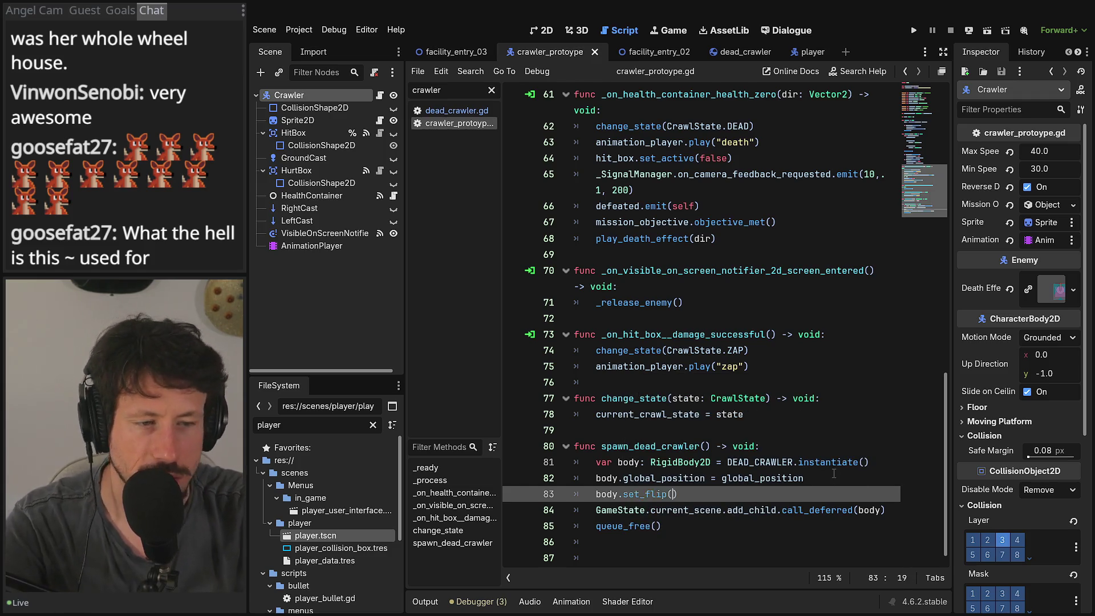
text(spr)
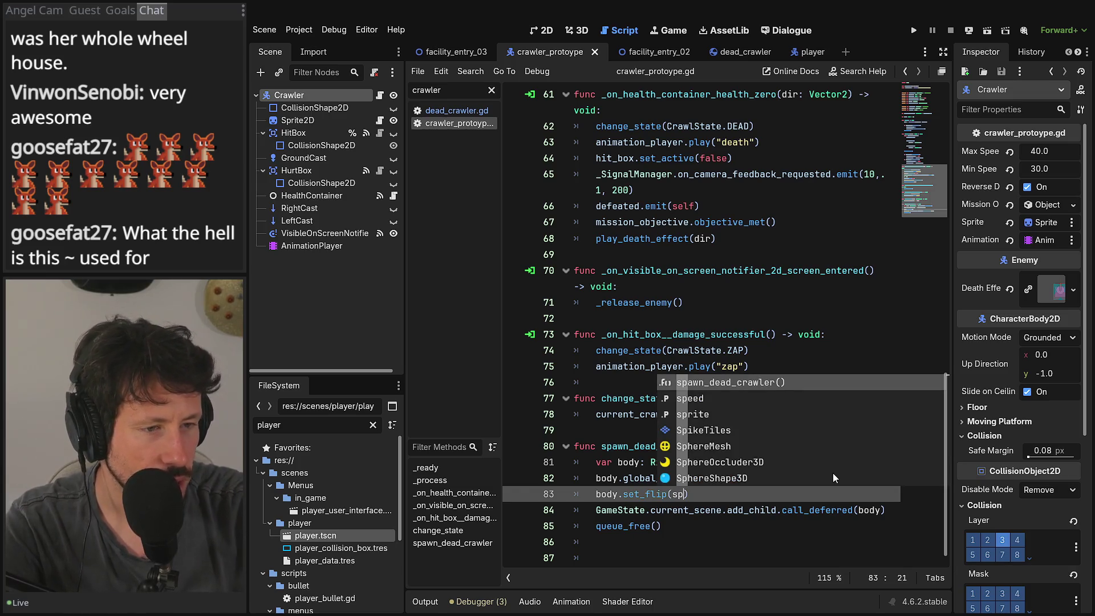
key(Return)
text(.fl)
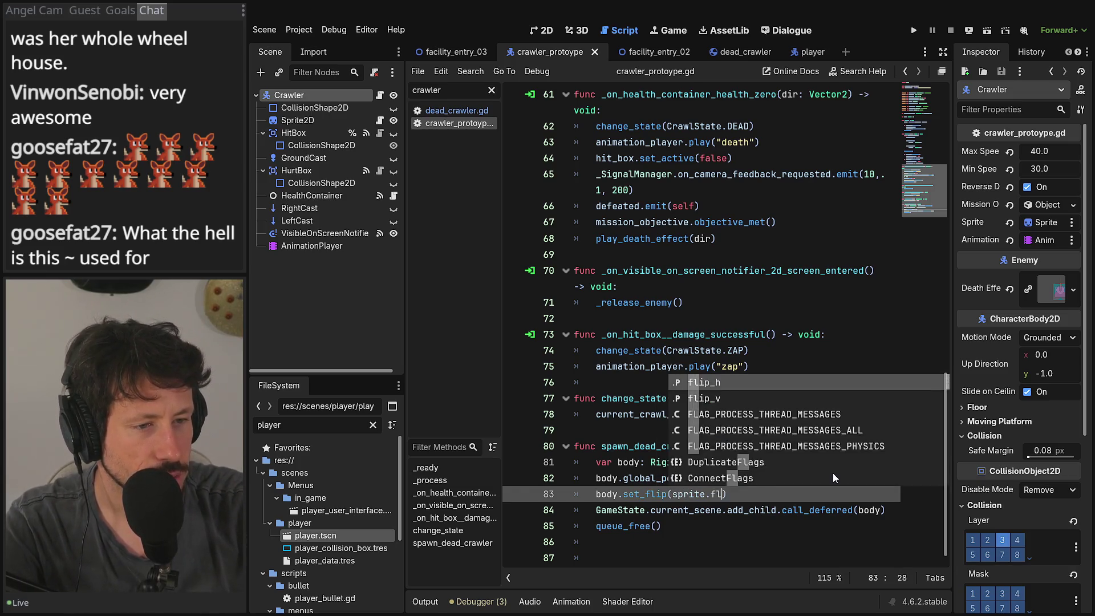
key(Return)
click(664, 494)
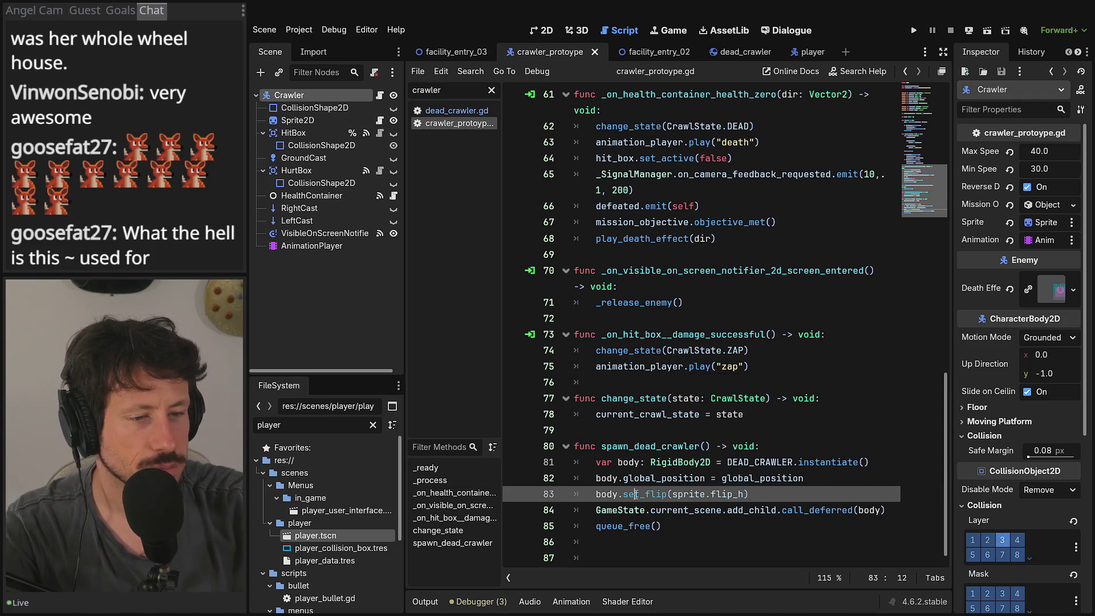
key(ctrl+s)
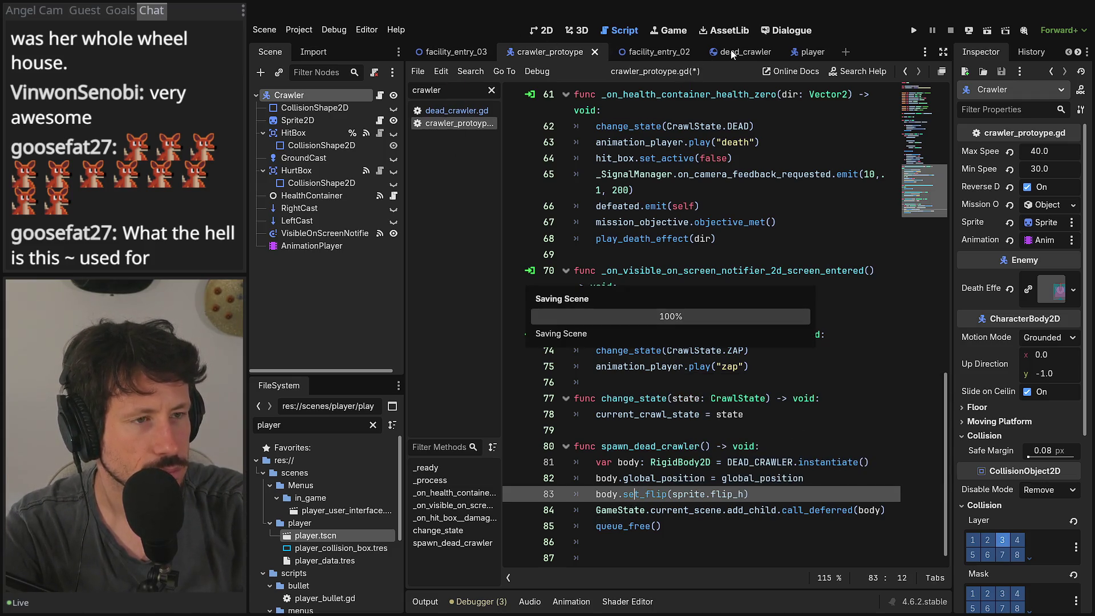
Step: Copy the set_flip name from dead_crawler.gd, paste it into the call, and save again
click(730, 52)
double_click(627, 253)
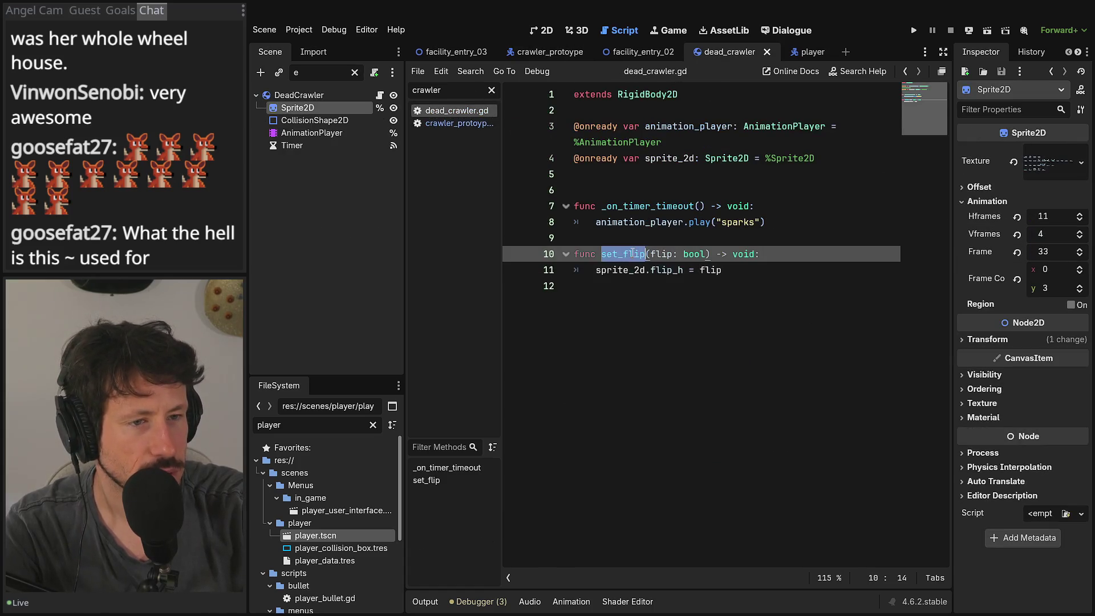
click(548, 52)
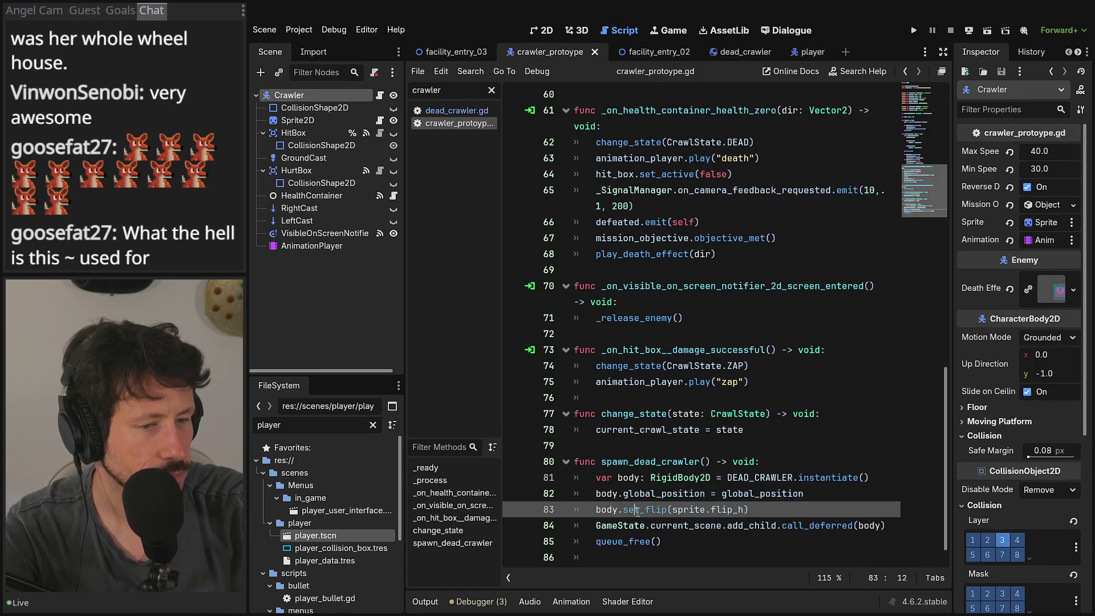
key(ctrl+Right)
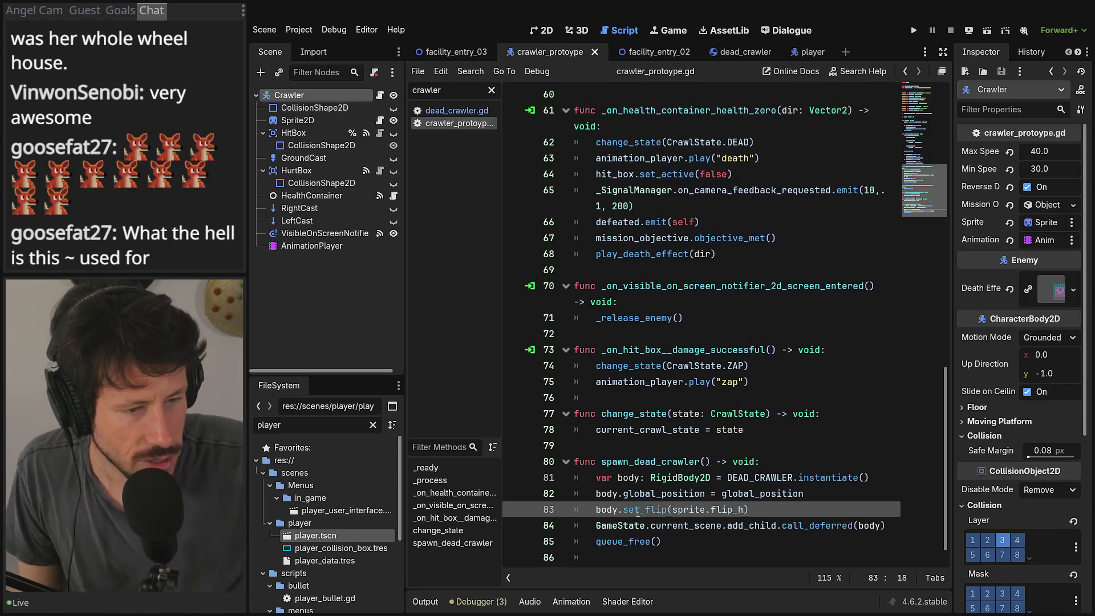
key(ctrl+v)
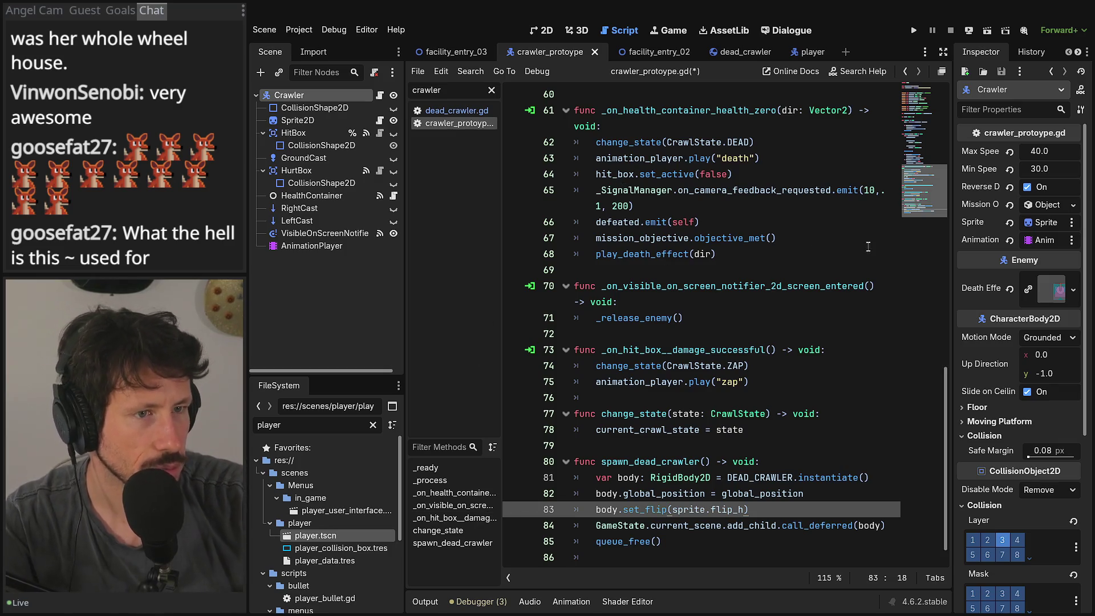
key(ctrl+s)
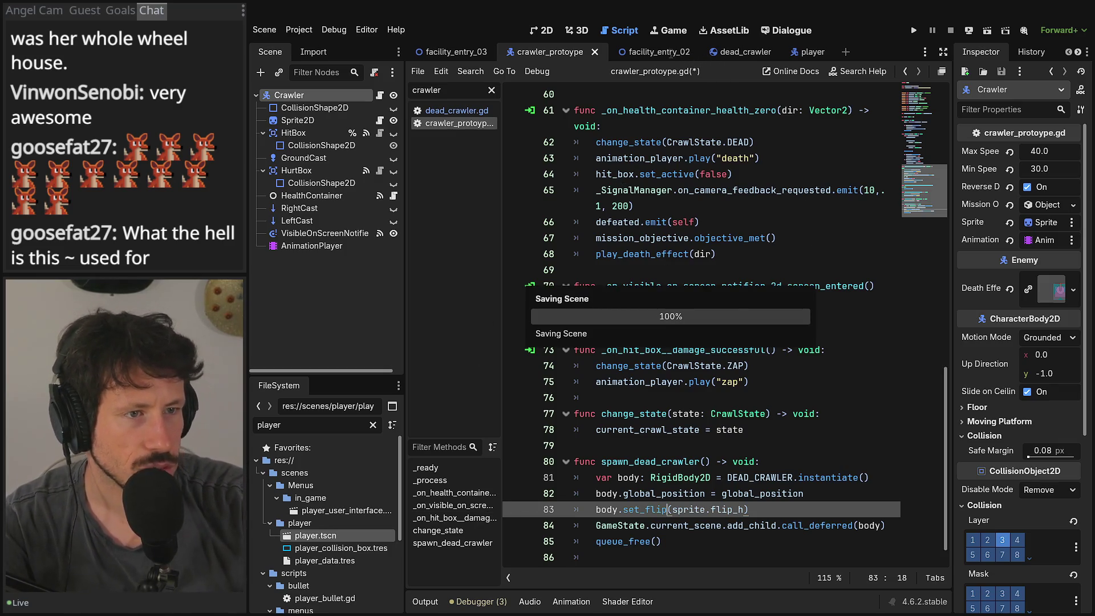
click(660, 51)
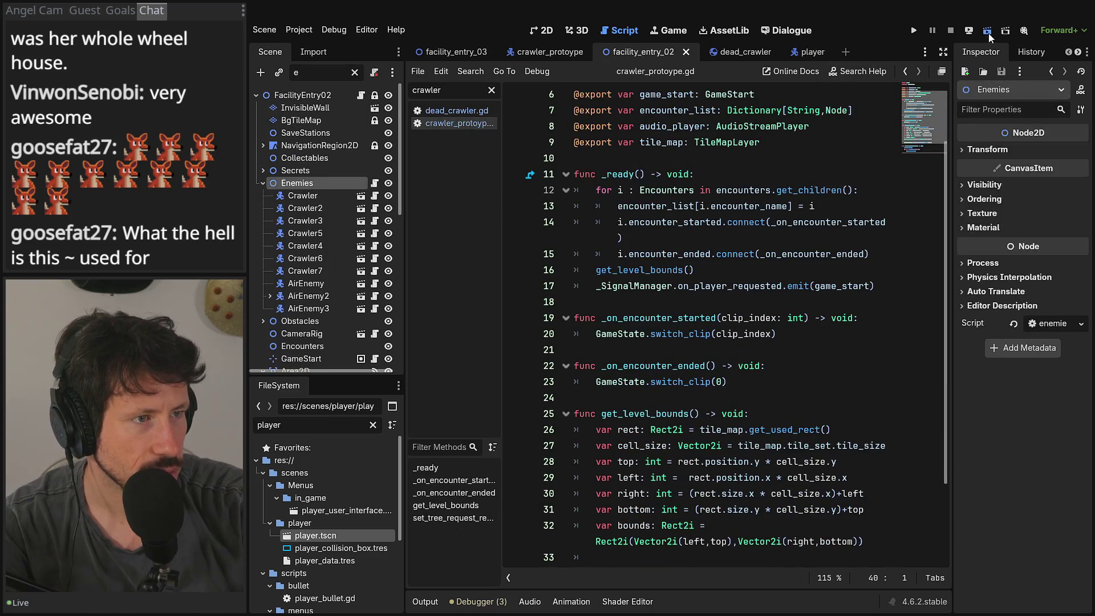
Step: Launch the facility_entry_02 playtest and collapse the output and debugger panels
click(986, 32)
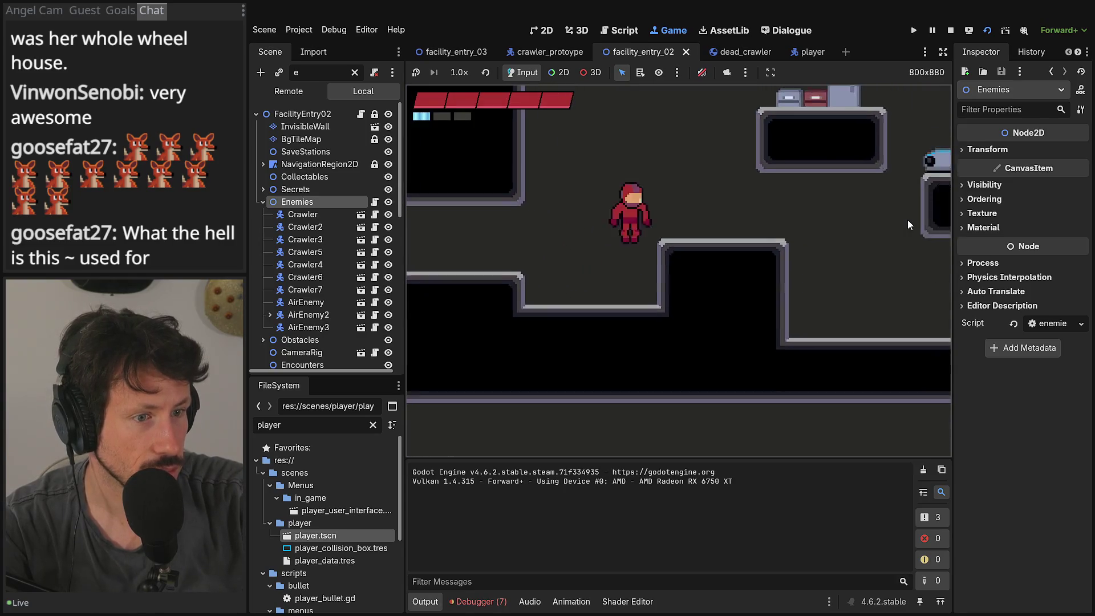
click(433, 602)
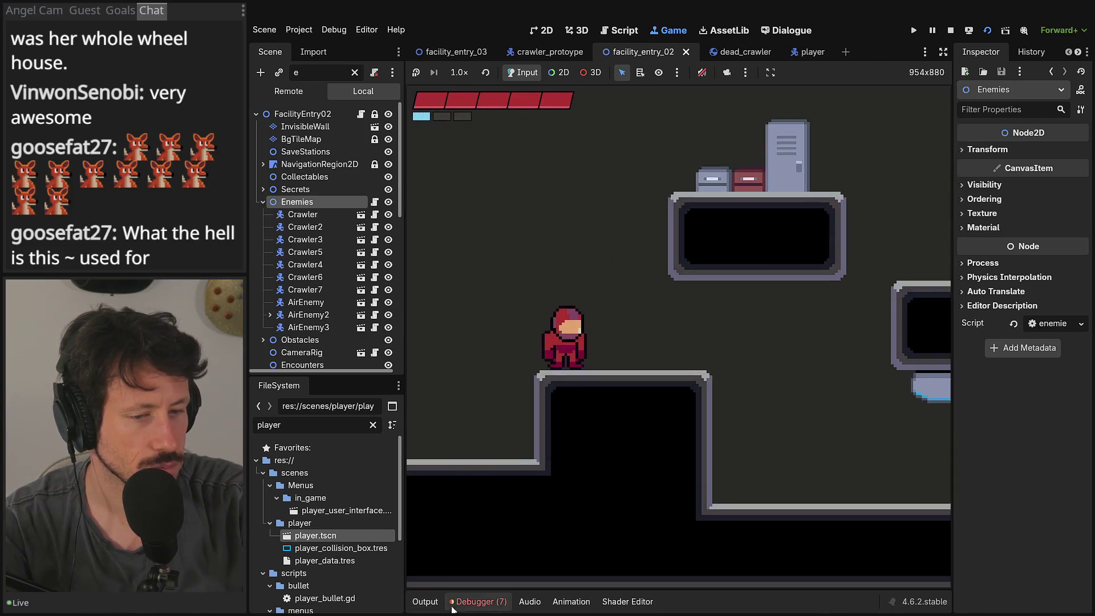
click(453, 608)
click(453, 608)
click(425, 602)
click(425, 602)
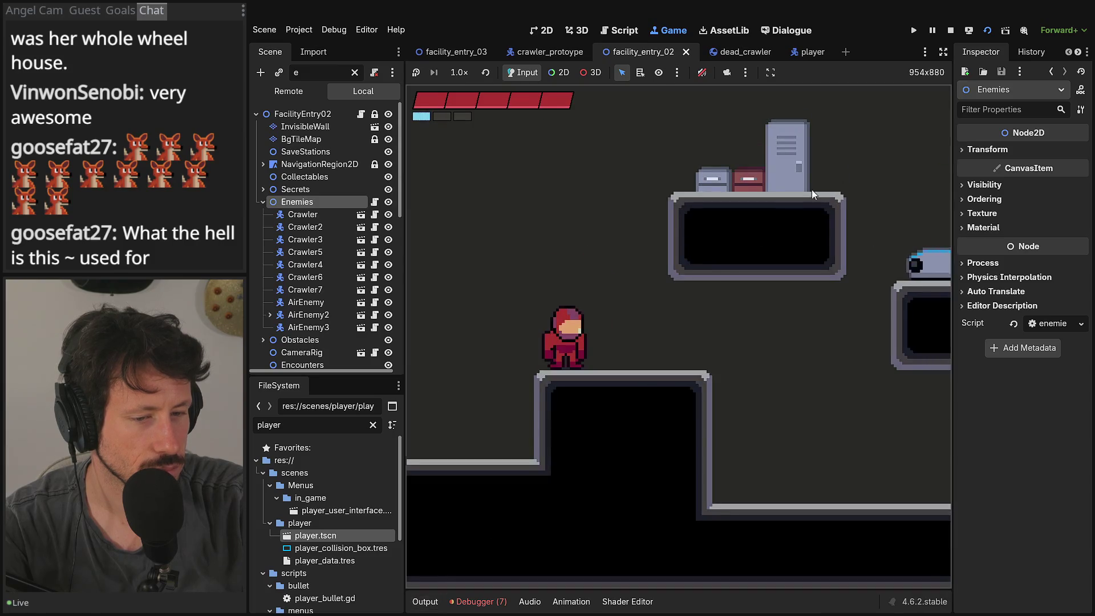
Step: Hide the editor docks and shoot a crawler, triggering the flip_h-on-Nil break at line 11
click(943, 52)
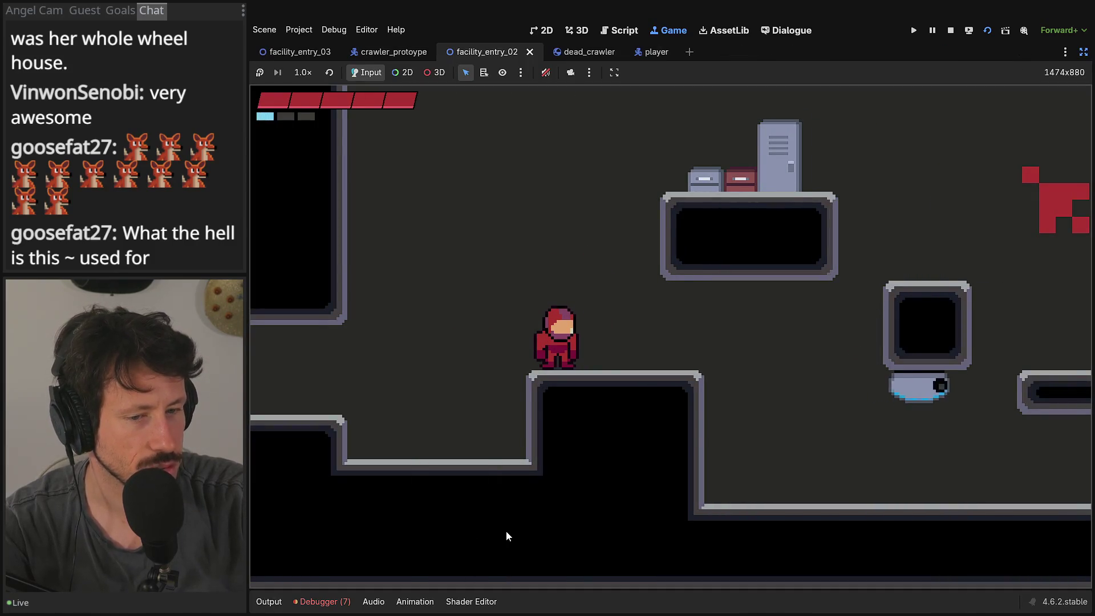
key(Right)
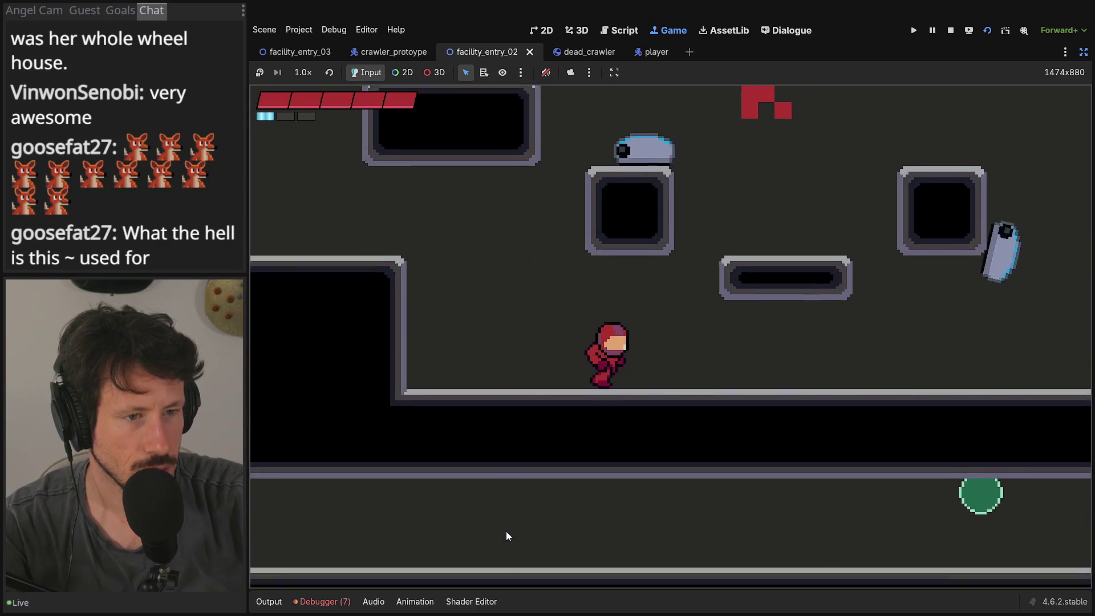
key(Right)
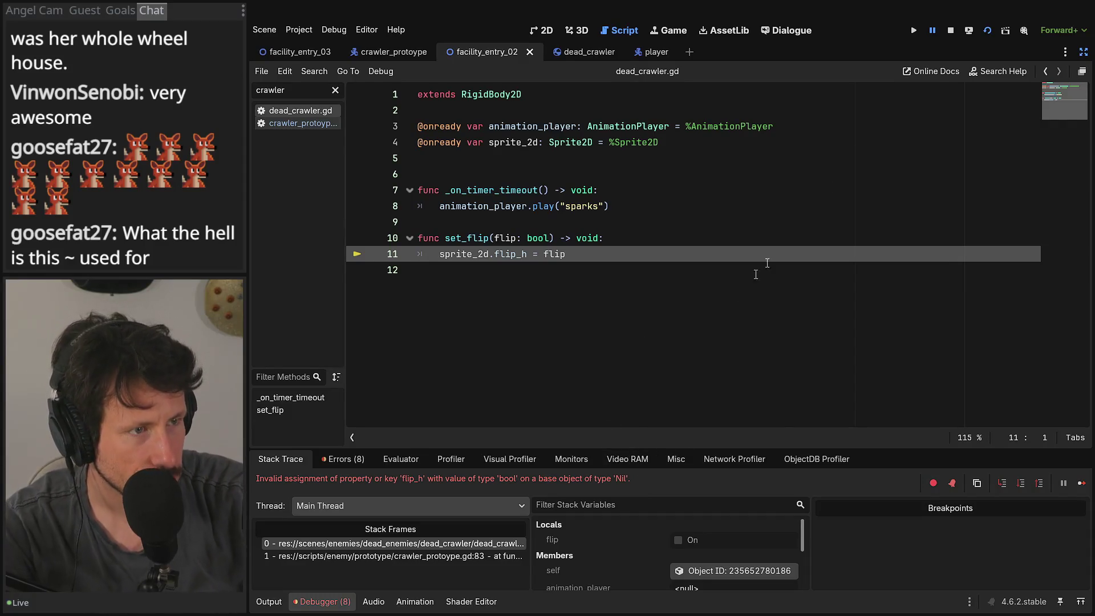
Step: Stop the playtest, restore the docks, and open crawler_protoype.gd at spawn_dead_crawler
click(950, 31)
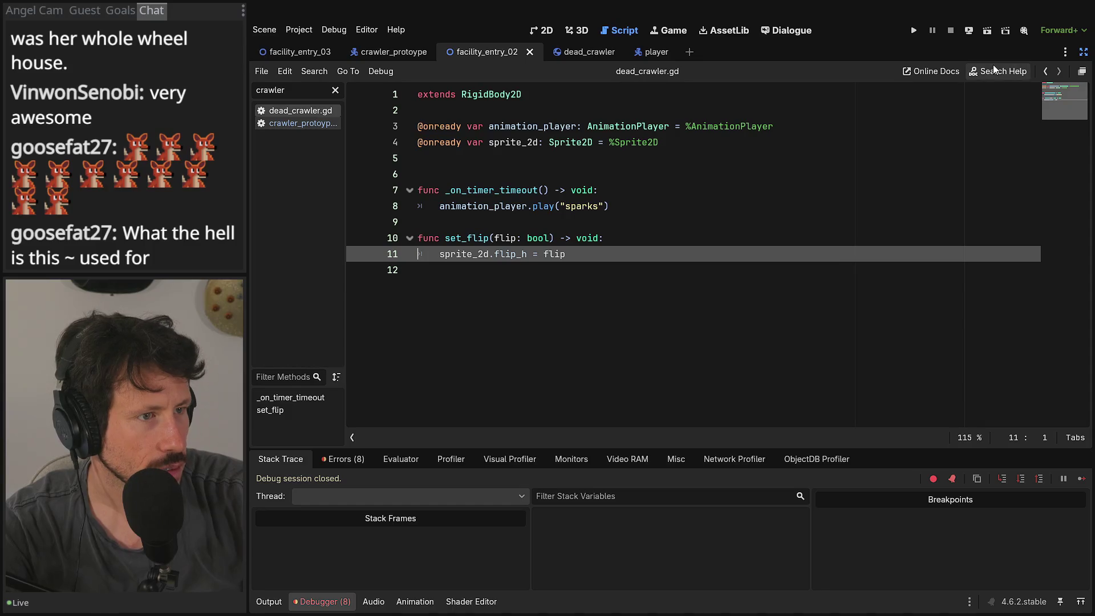
click(1083, 52)
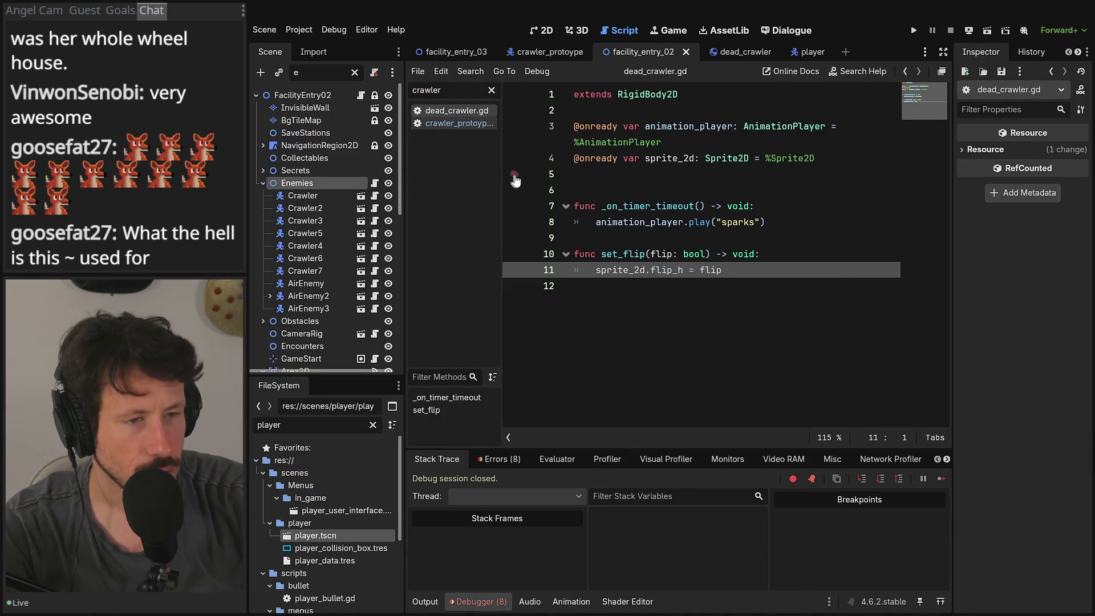
click(432, 124)
scroll(645, 285, down, 3)
click(644, 337)
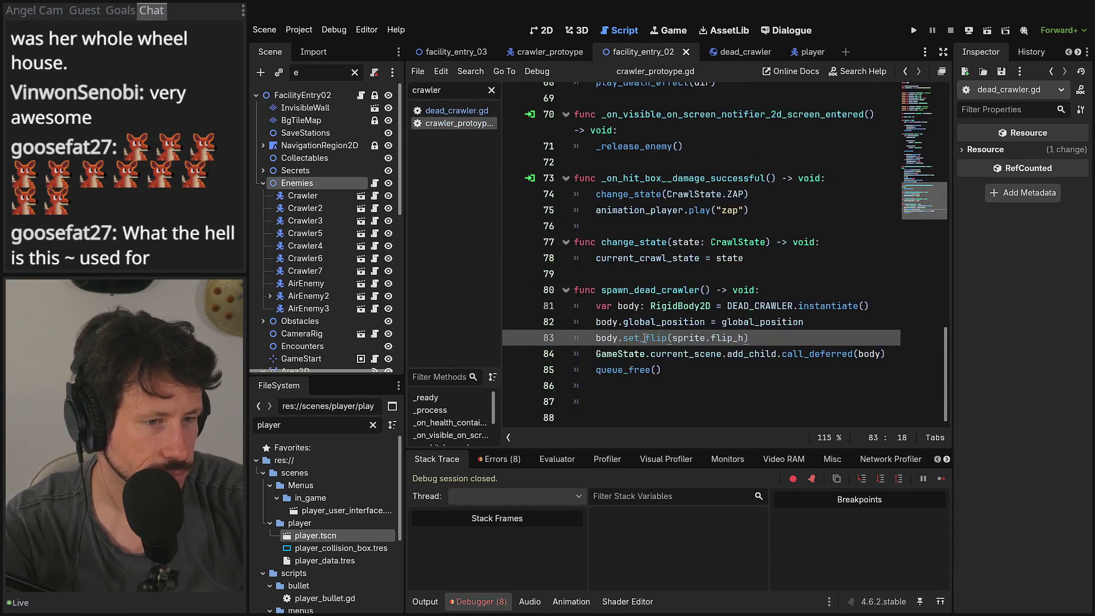
Step: Review how sprite is used across the script, ending on the spawn_dead_crawler header
click(744, 355)
click(757, 341)
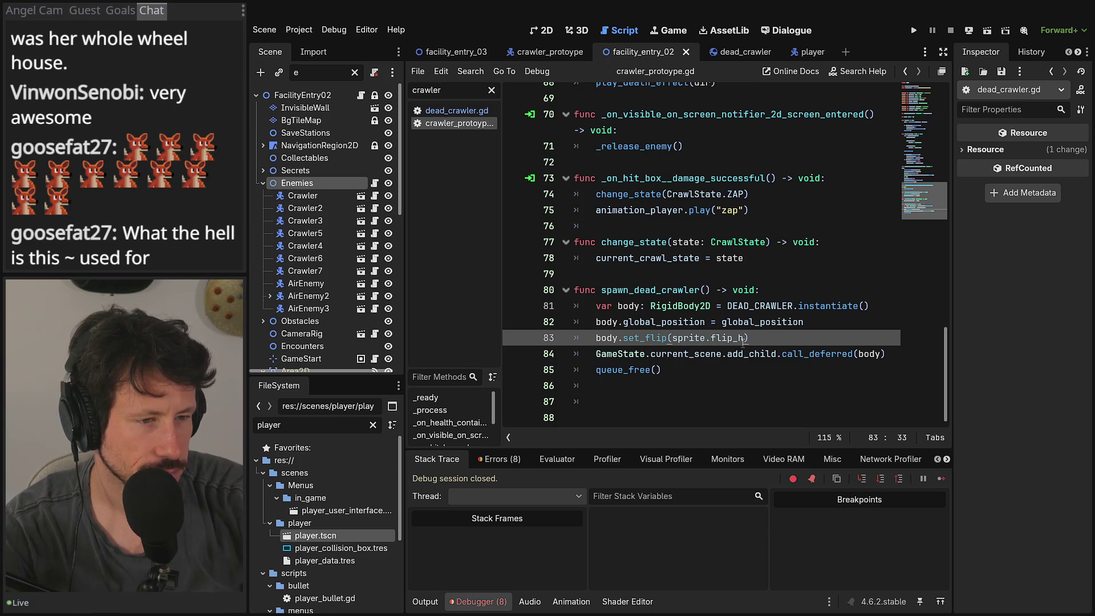
double_click(696, 338)
scroll(710, 256, up, 7)
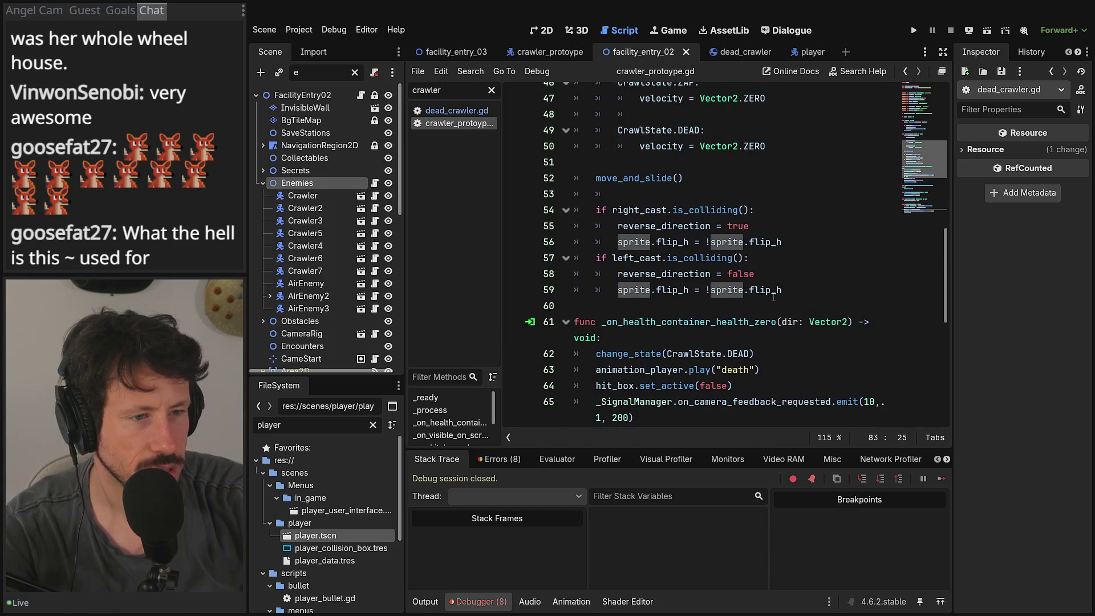
drag(781, 291, 711, 290)
scroll(715, 297, down, 7)
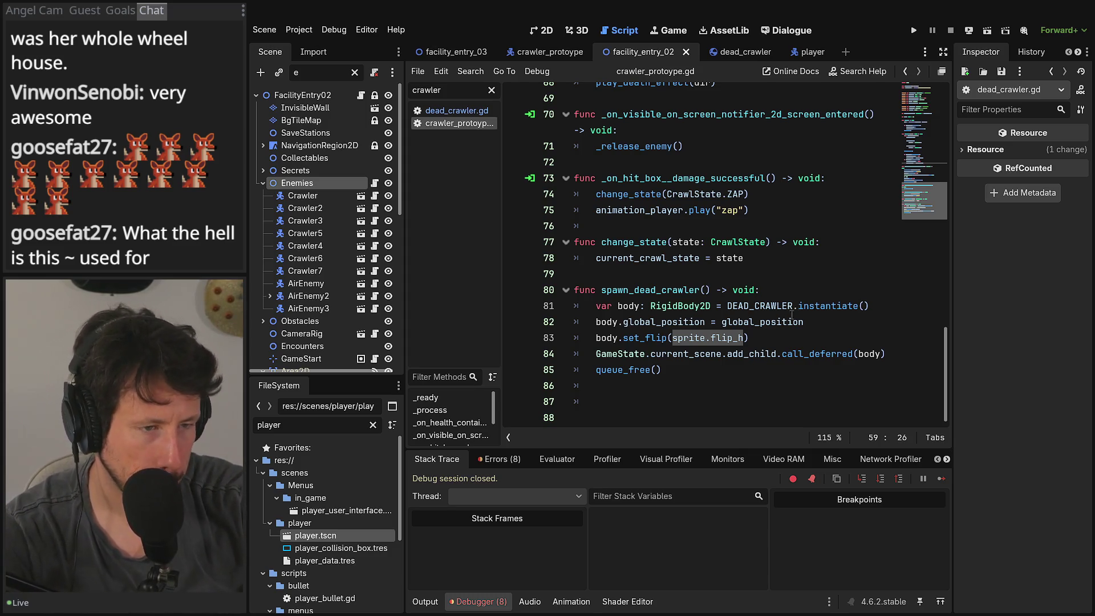
click(810, 287)
Step: Add 'var flipped : bool = sprite.flip_h' as line 81 of spawn_dead_crawler
key(Return)
text(var)
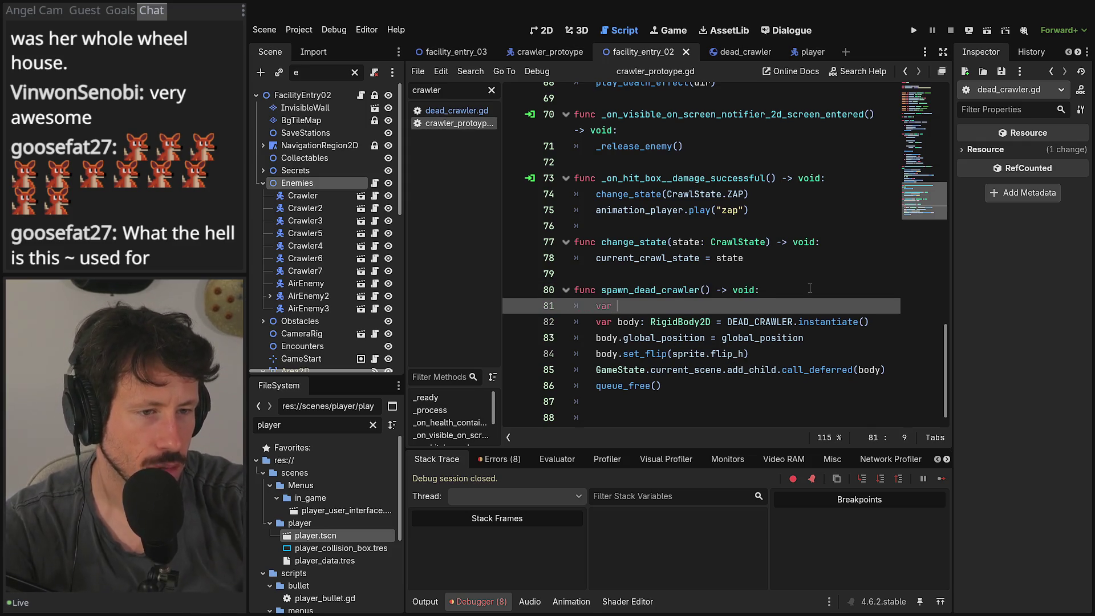
text(flu)
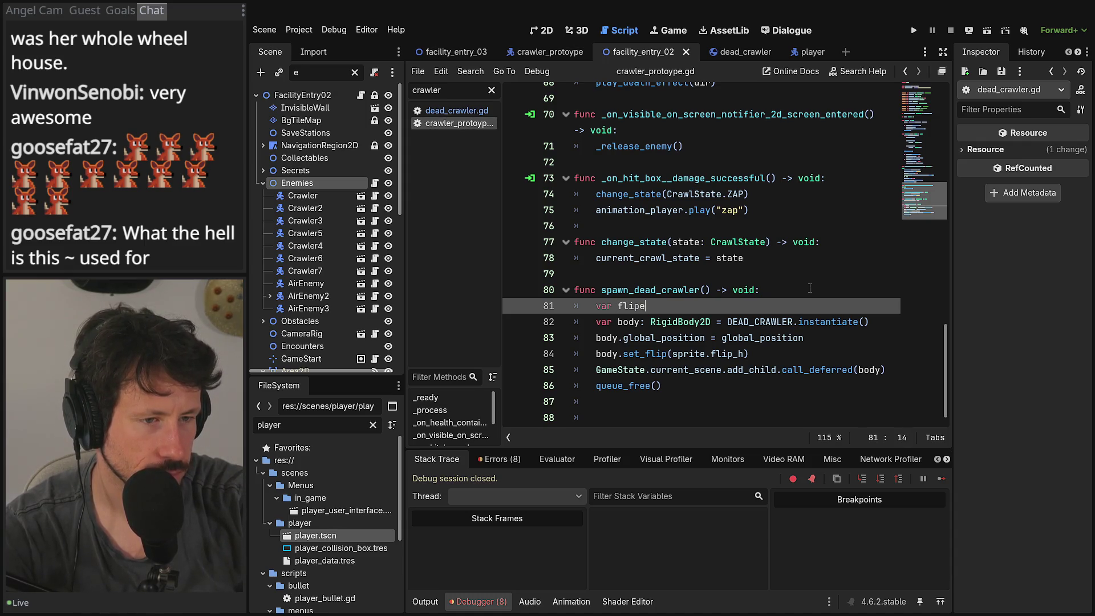
text( : bool =)
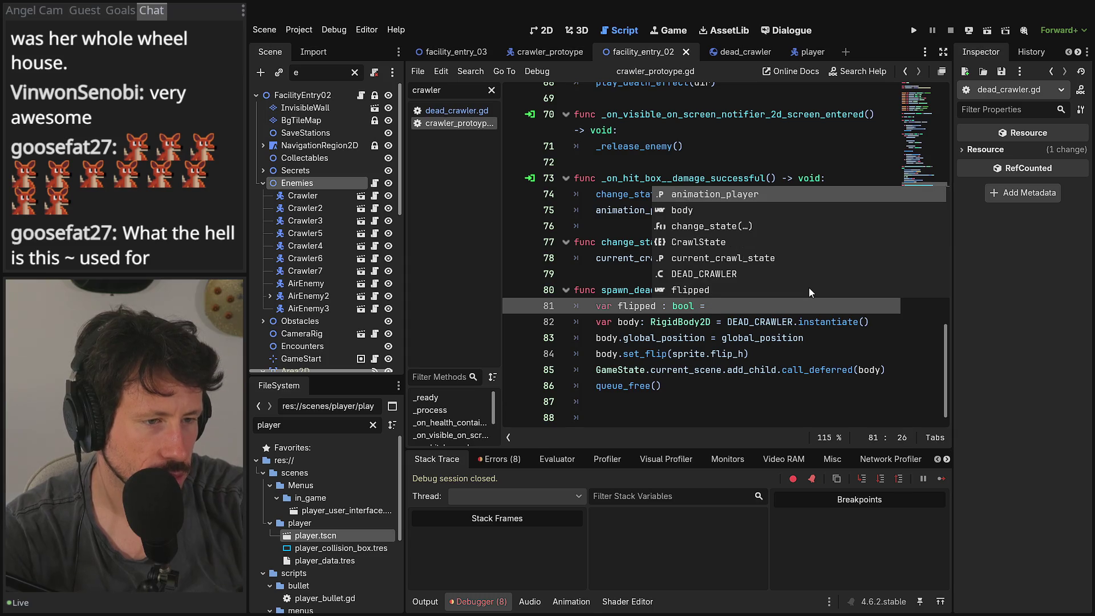
drag(744, 365, 673, 365)
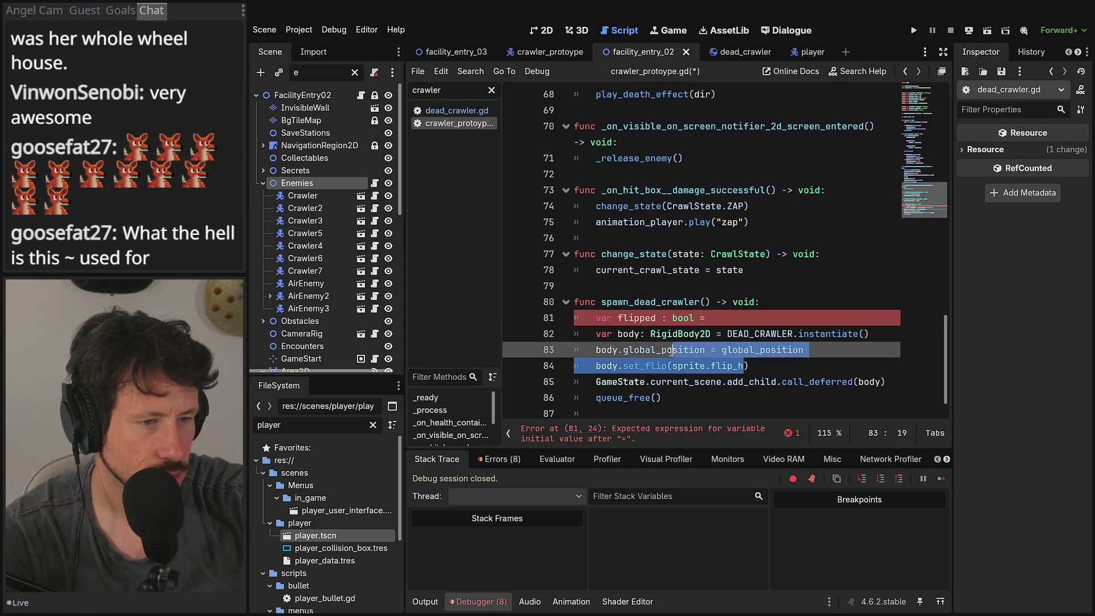
key(ctrl+c)
click(720, 318)
key(ctrl+v)
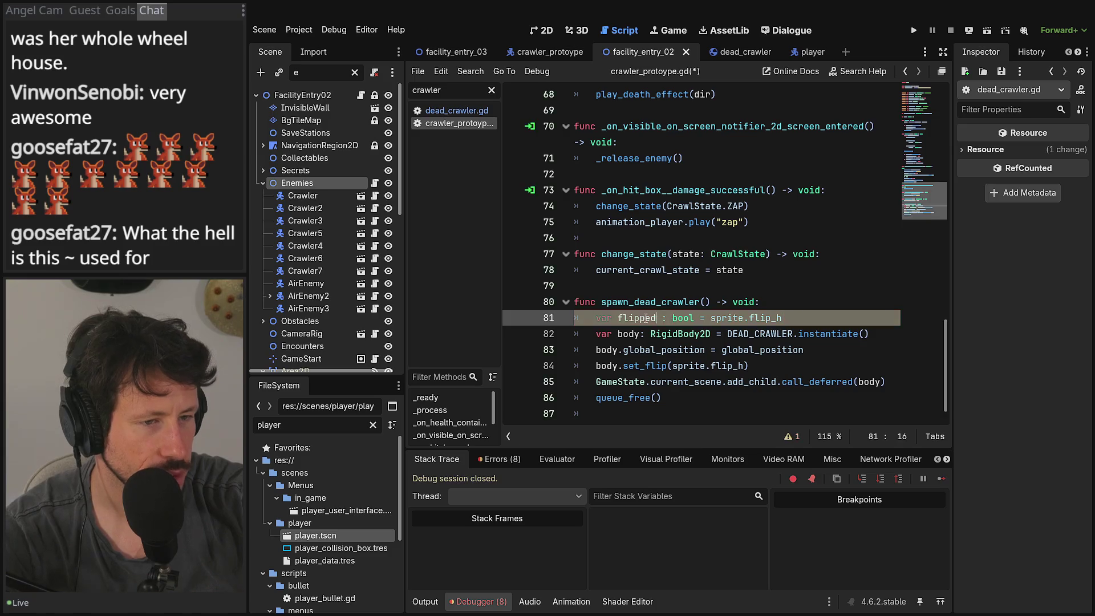
Step: Change the call on line 84 to body.set_flip(flipped) and start a new playtest
double_click(646, 318)
key(ctrl+c)
mouse_move(746, 366)
mouse_down()
mouse_move(662, 366)
mouse_move(672, 366)
mouse_up()
key(ctrl+v)
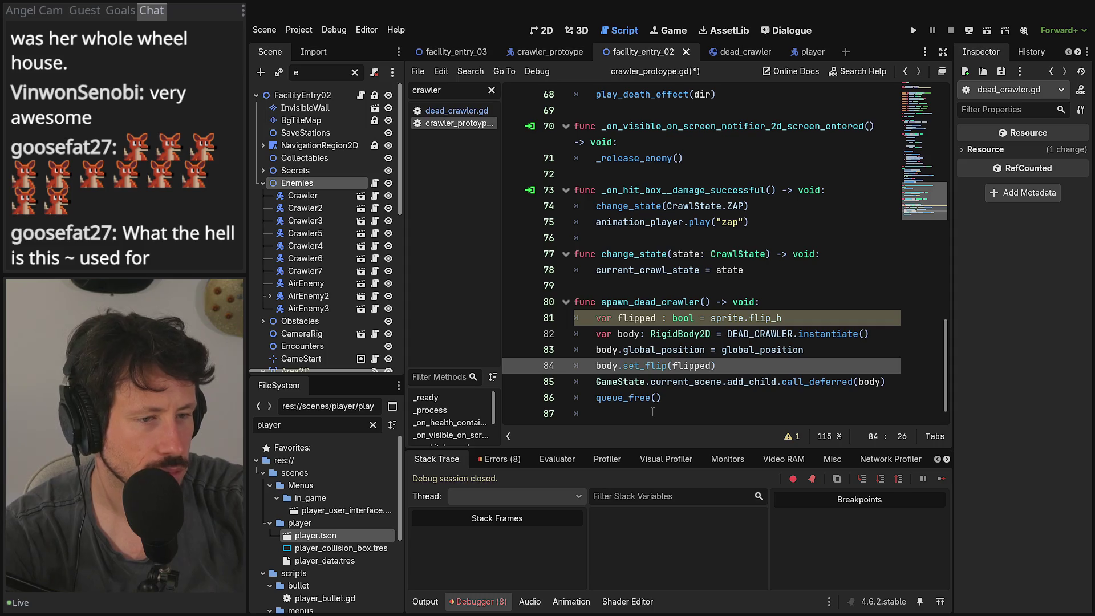
click(700, 333)
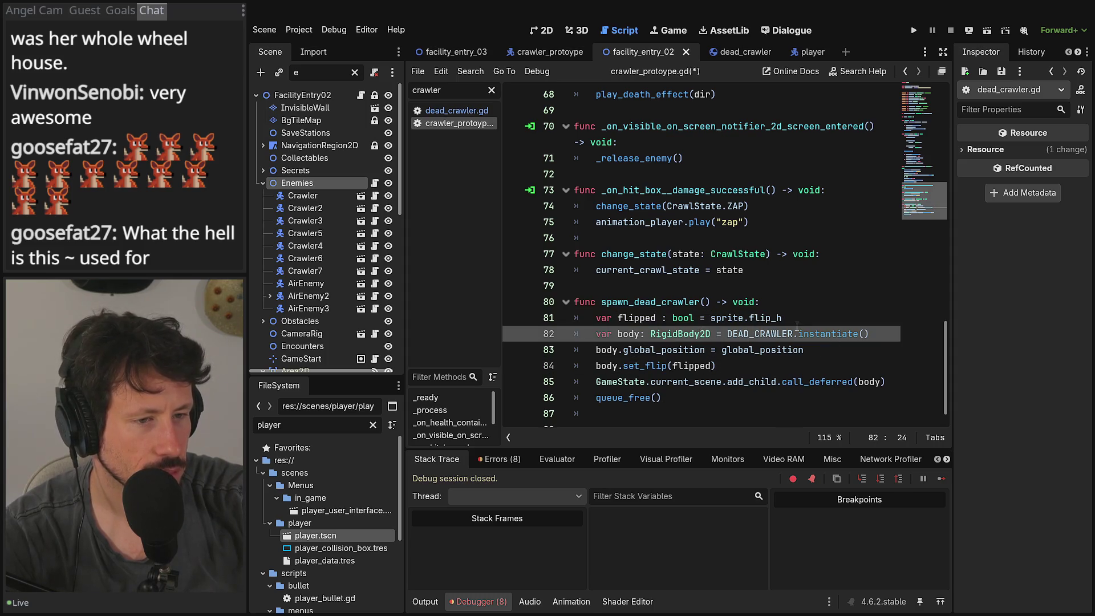
click(982, 33)
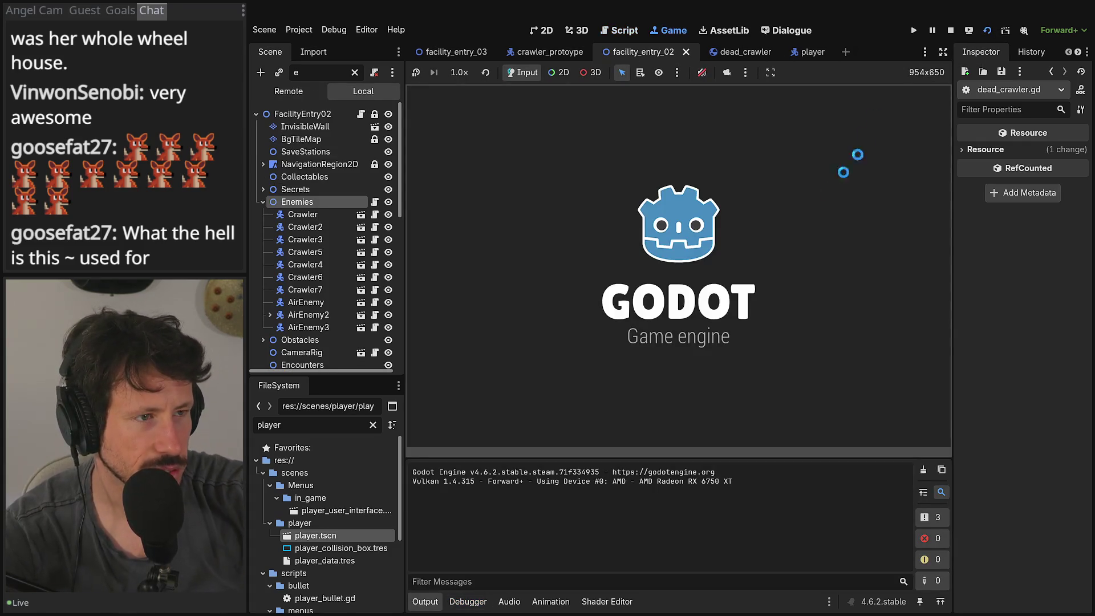
Step: Play until the crawler dies, inspect sprite_2d reported as <null> in the debugger, then stop
click(944, 51)
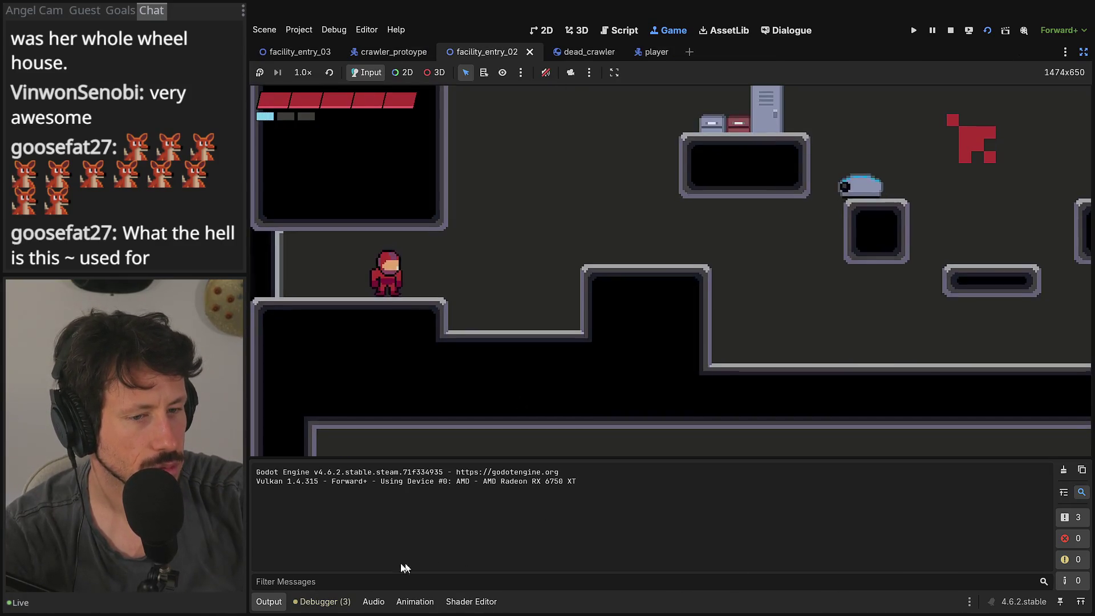
click(269, 602)
key(Right)
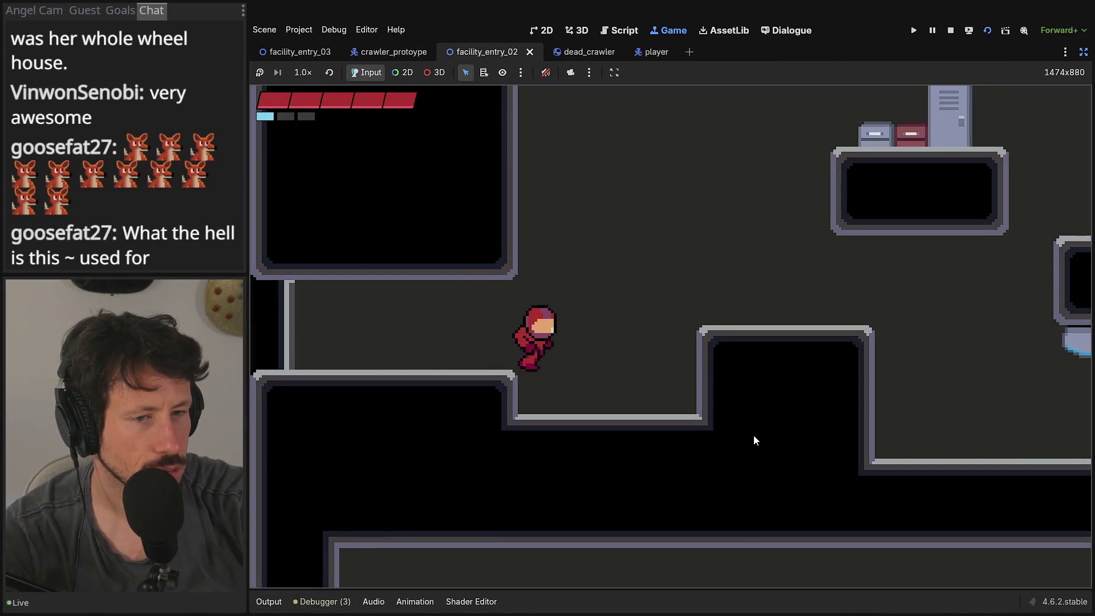
key(Right)
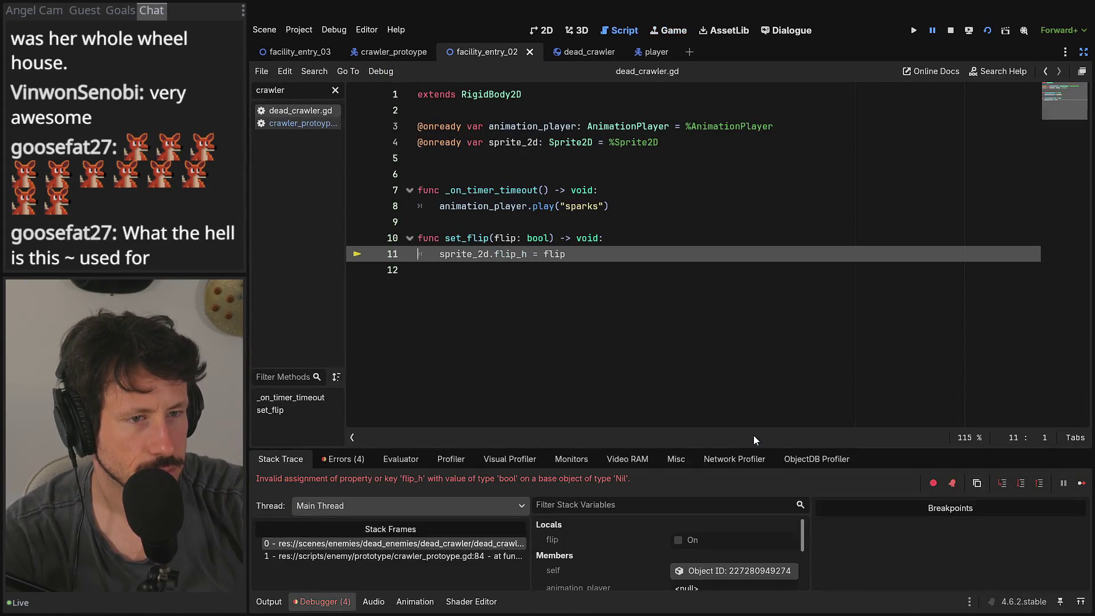
scroll(669, 534, down, 1)
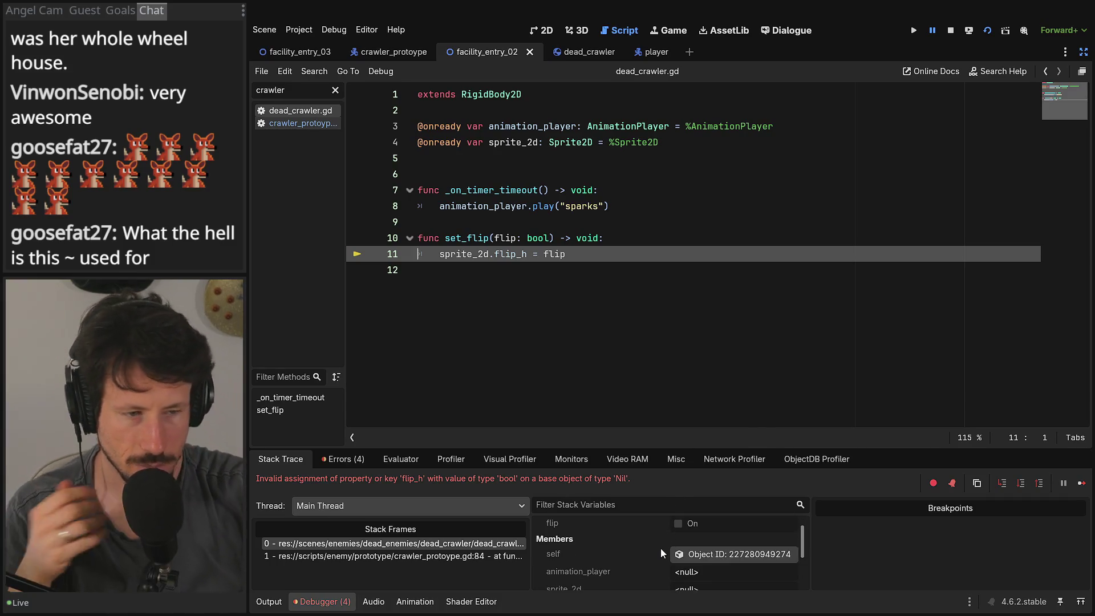
scroll(652, 559, down, 1)
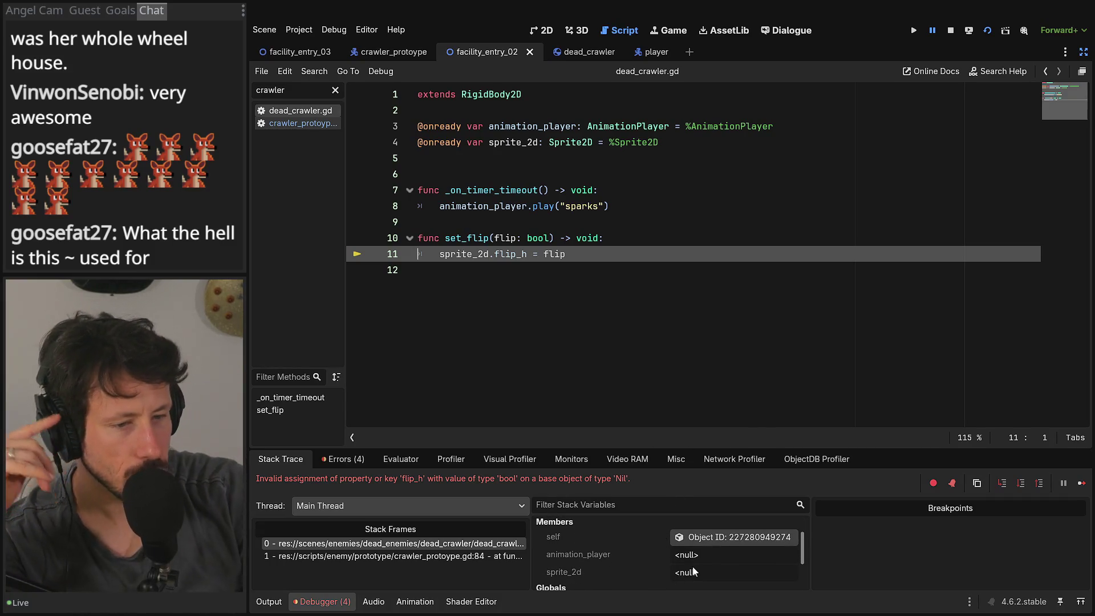
scroll(692, 566, up, 1)
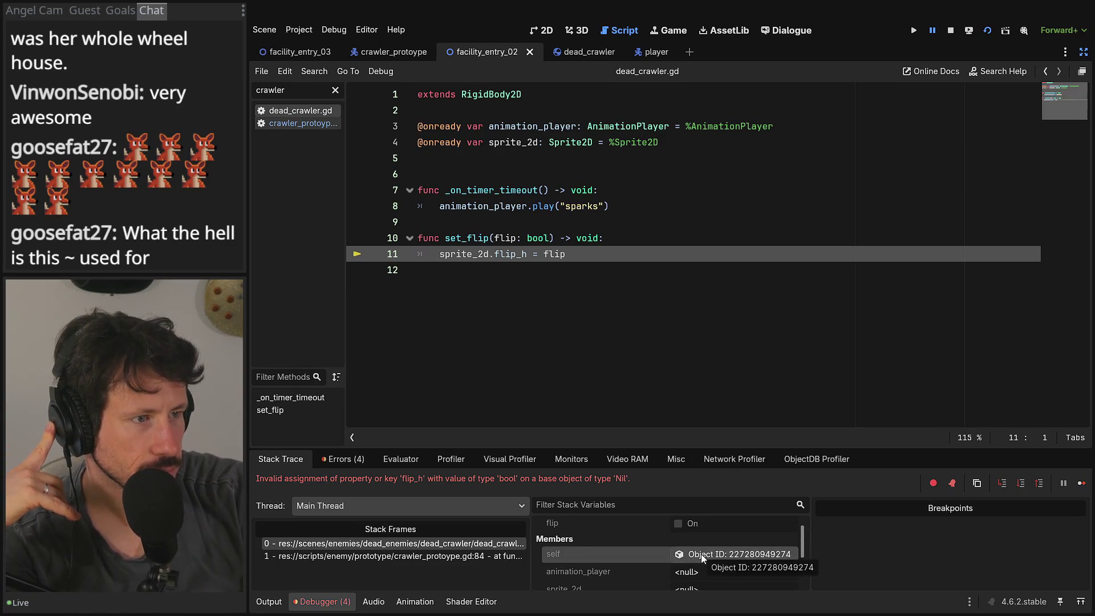
click(1083, 52)
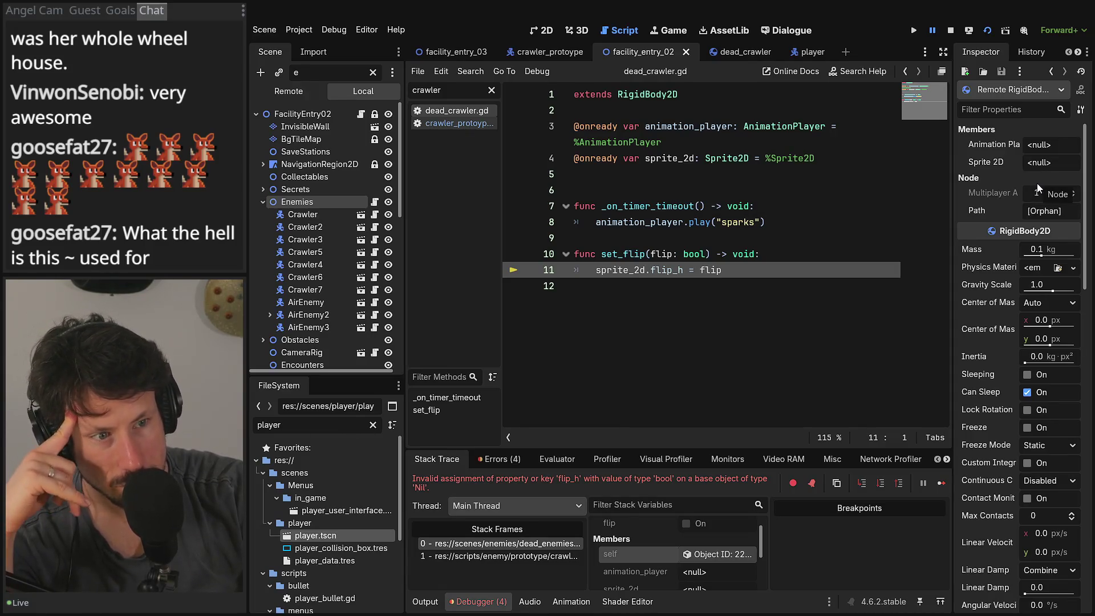
click(951, 31)
double_click(594, 127)
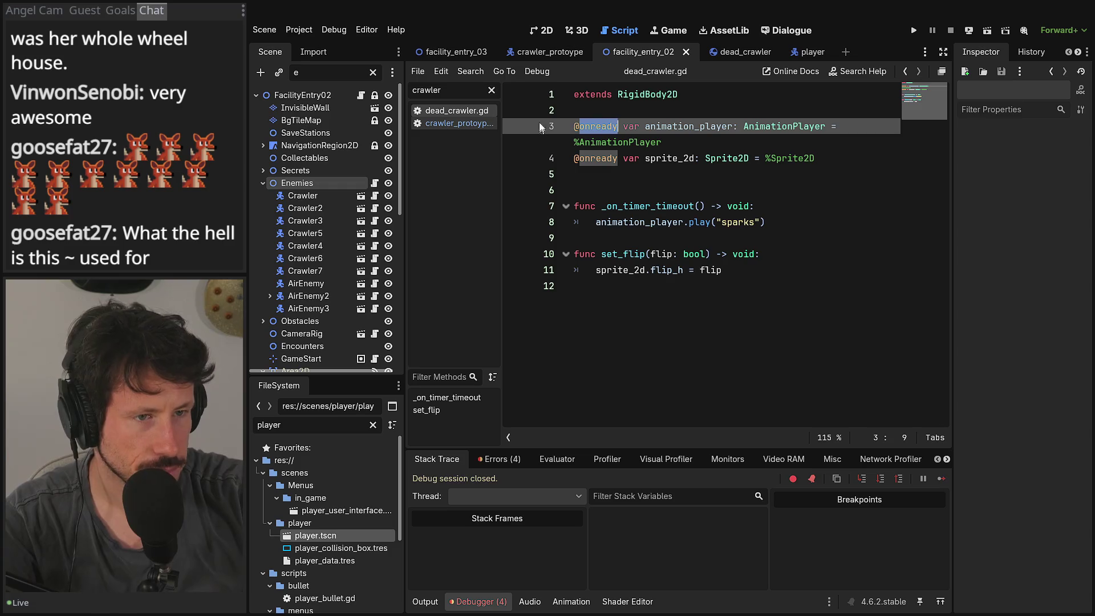
key(Down)
key(ctrl+shift+Left)
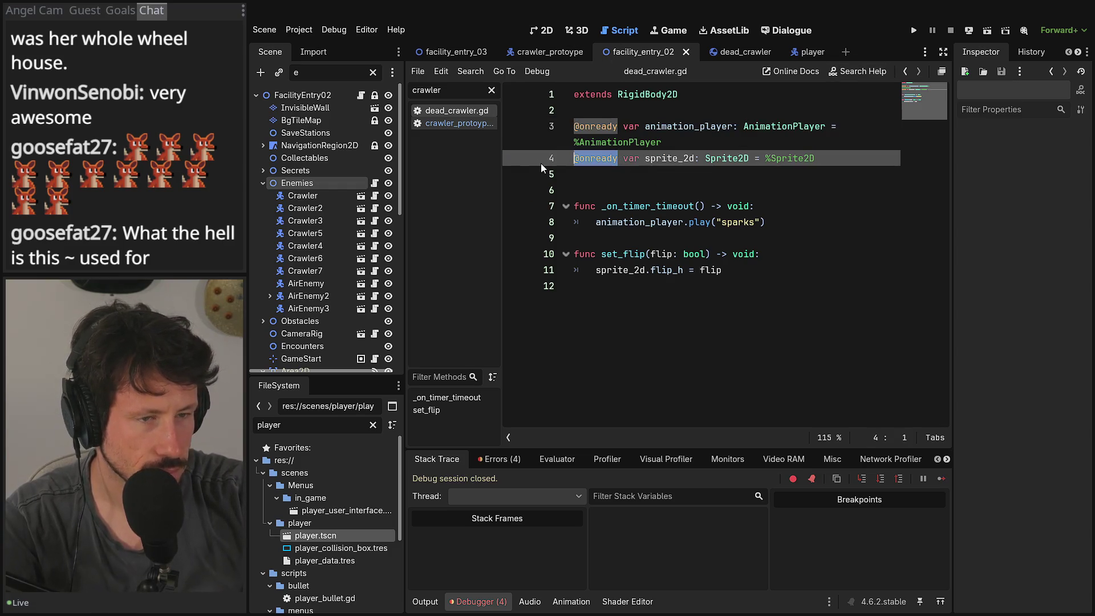
key(BackSpace)
key(BackSpace)
text(/)
key(BackSpace)
text(@export)
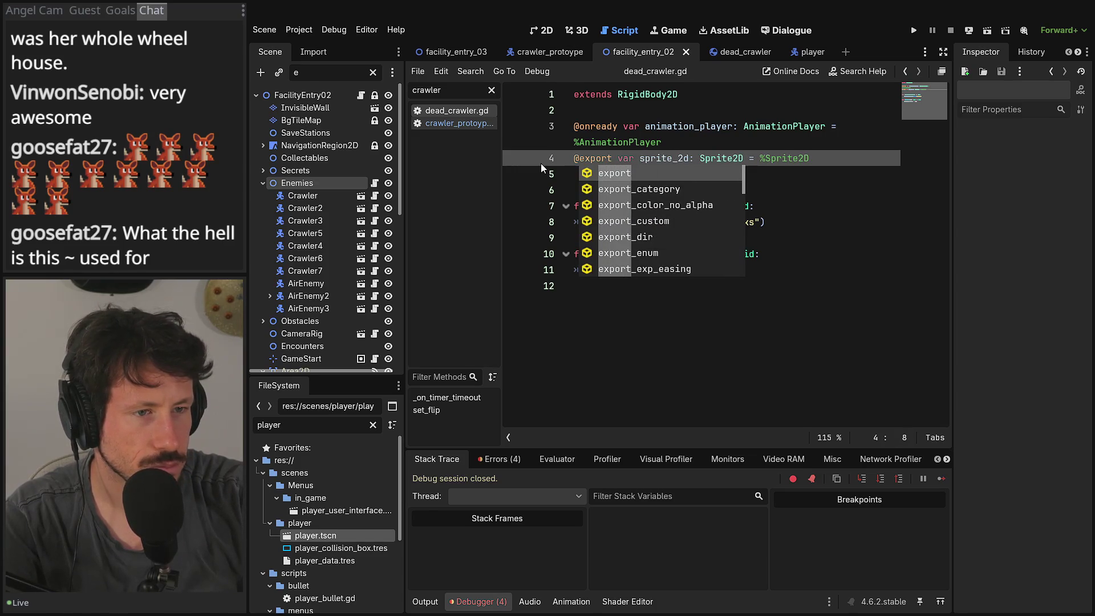
click(760, 159)
key(Delete)
key(Delete)
key(Delete)
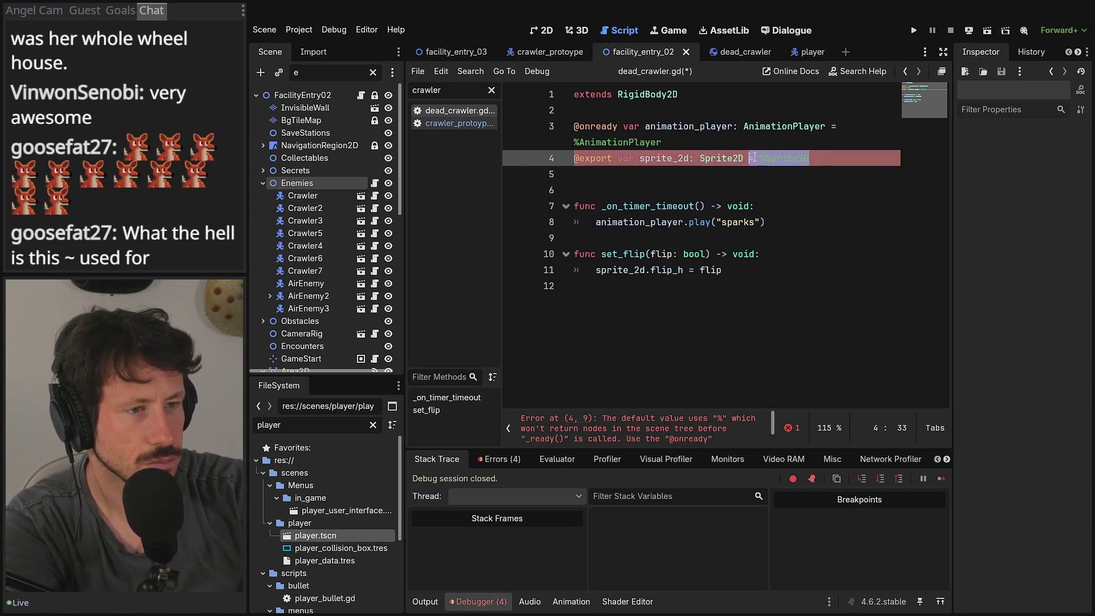
key(ctrl+s)
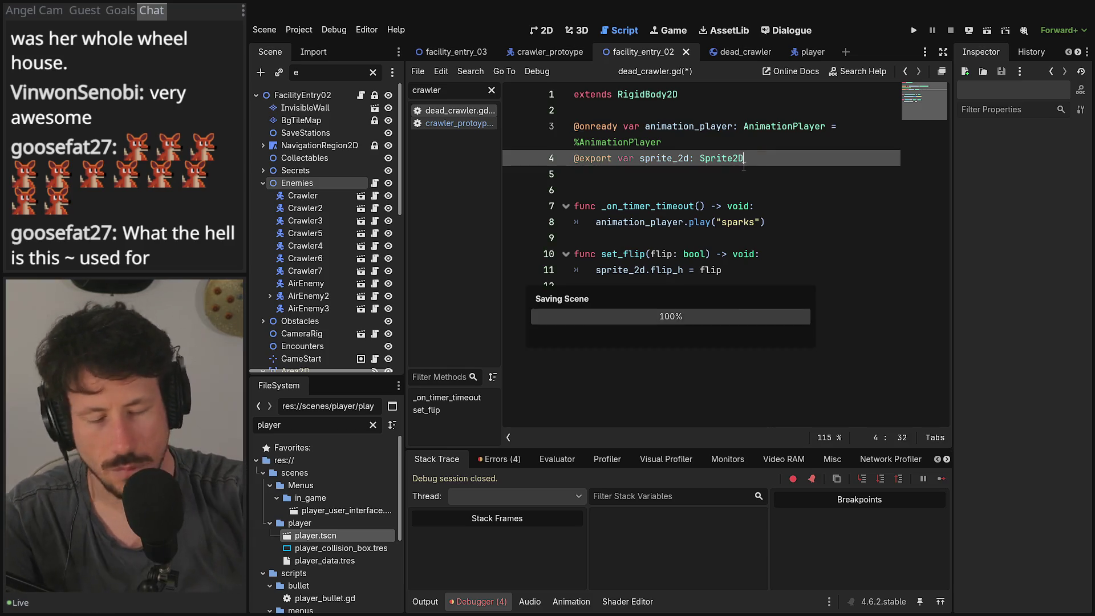
Step: Assign the Sprite node to DeadCrawler's Sprite 2D property, save, and run facility_entry_02
click(737, 51)
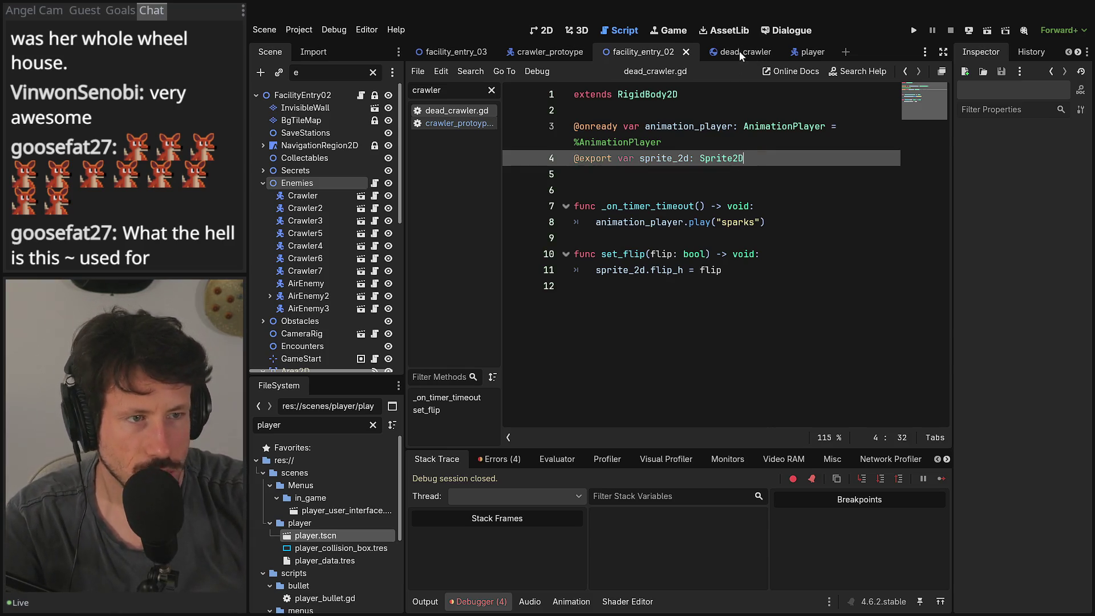
click(320, 95)
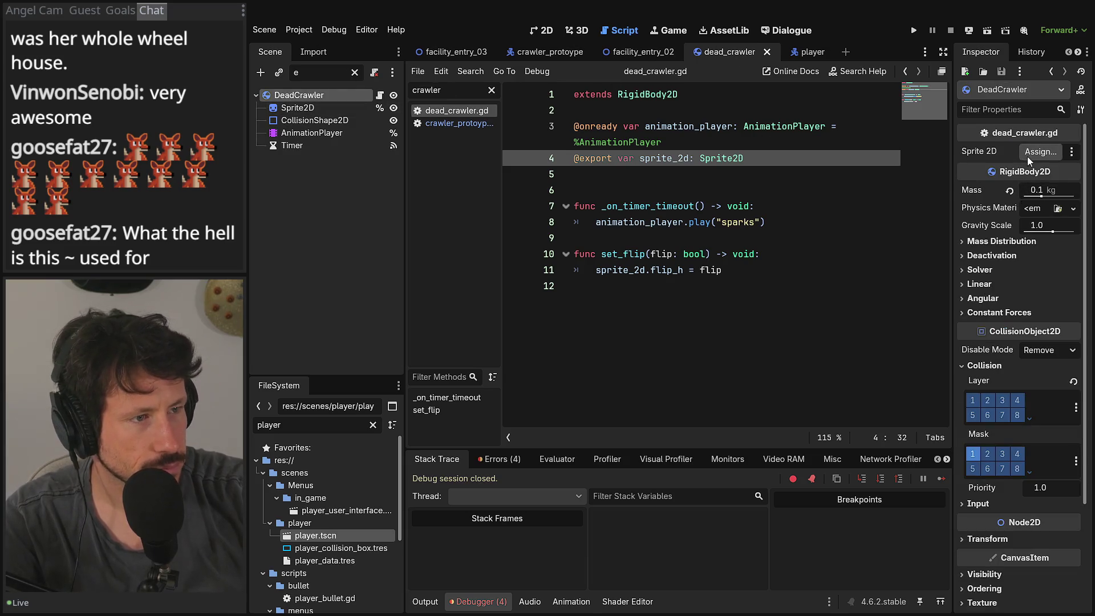
click(1040, 151)
double_click(535, 183)
key(ctrl+s)
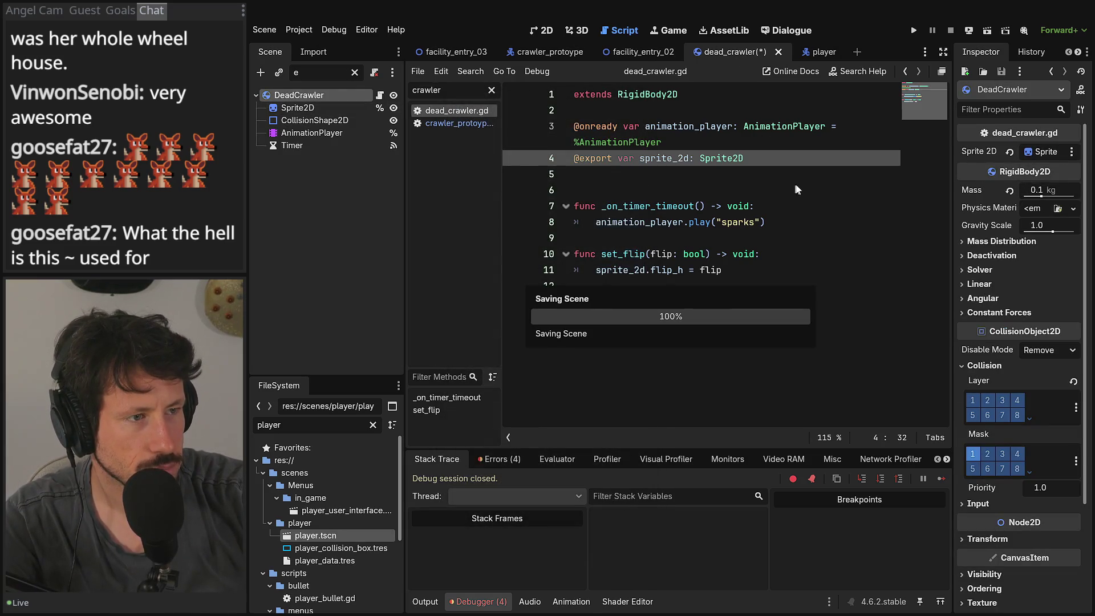
click(987, 31)
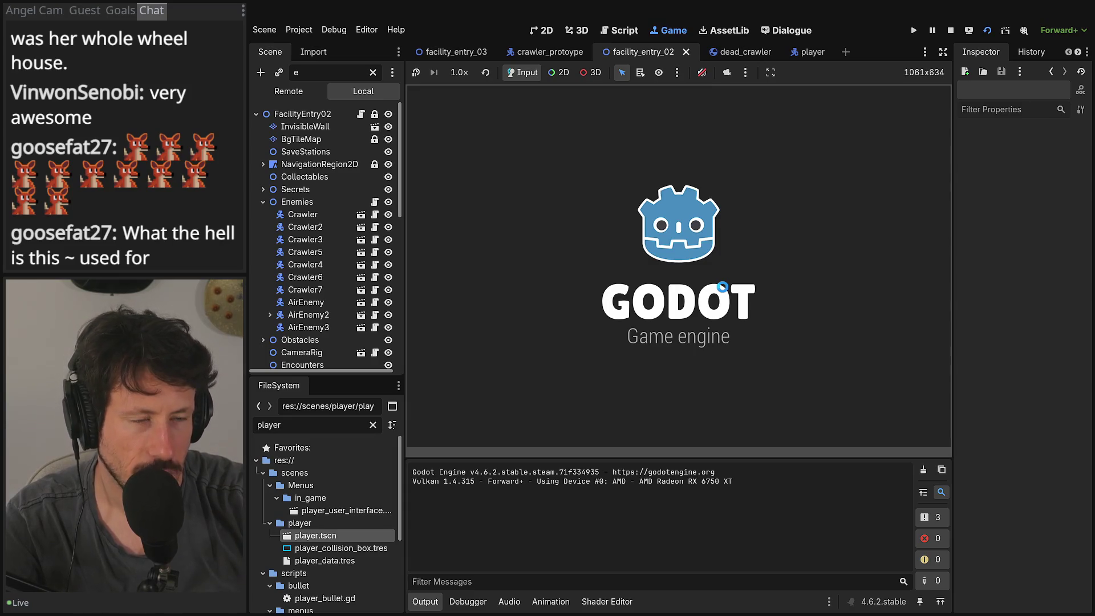
click(943, 51)
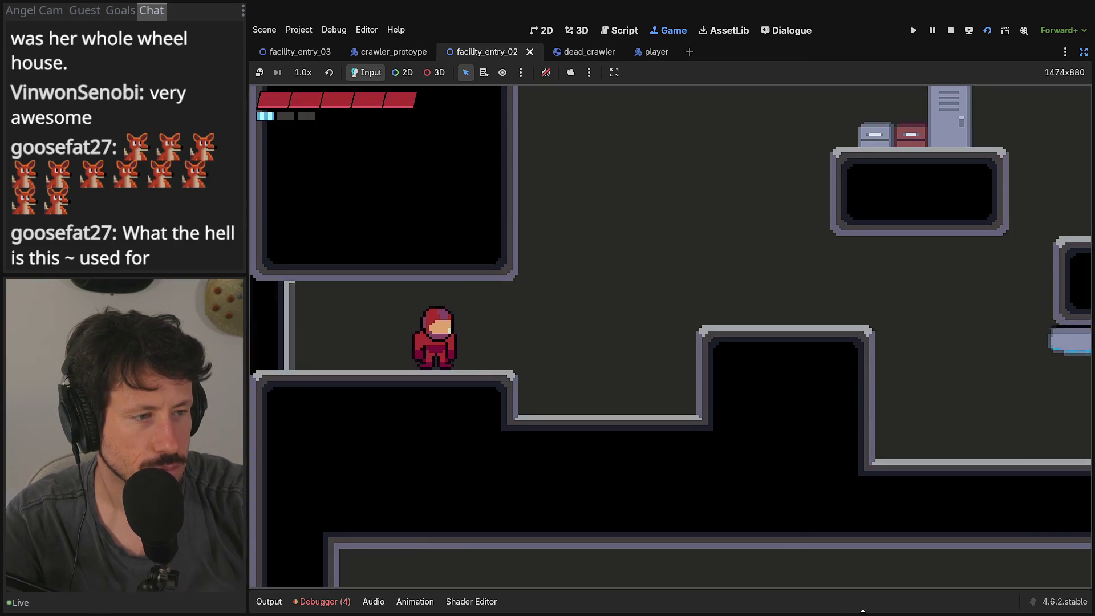
Step: Run and jump right through the corridors, shooting a crawler along the way
key(Right)
key(space)
key(Right)
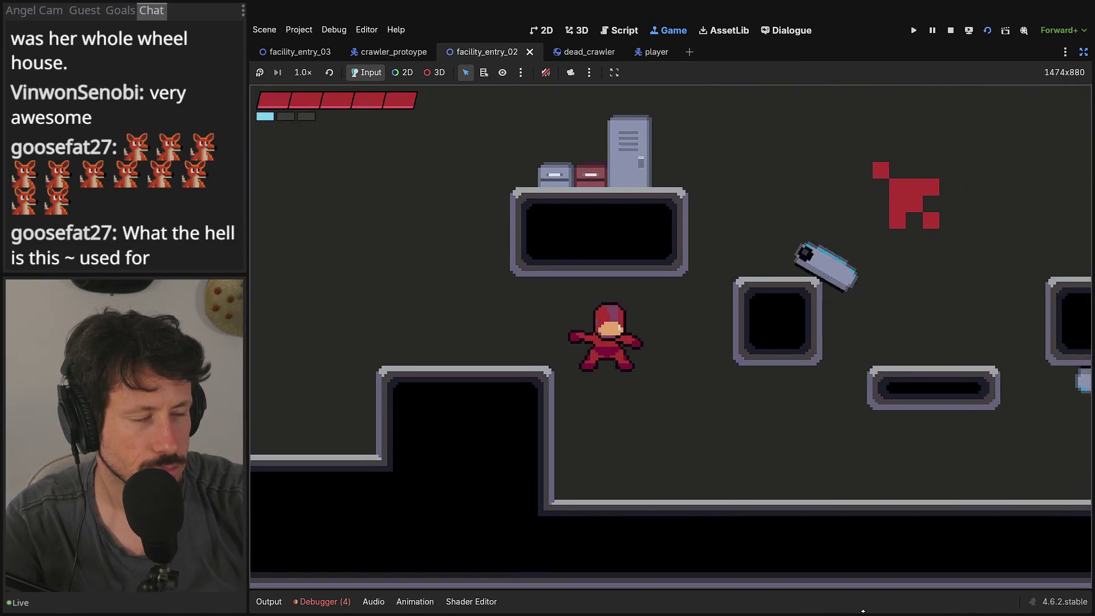
key(Right)
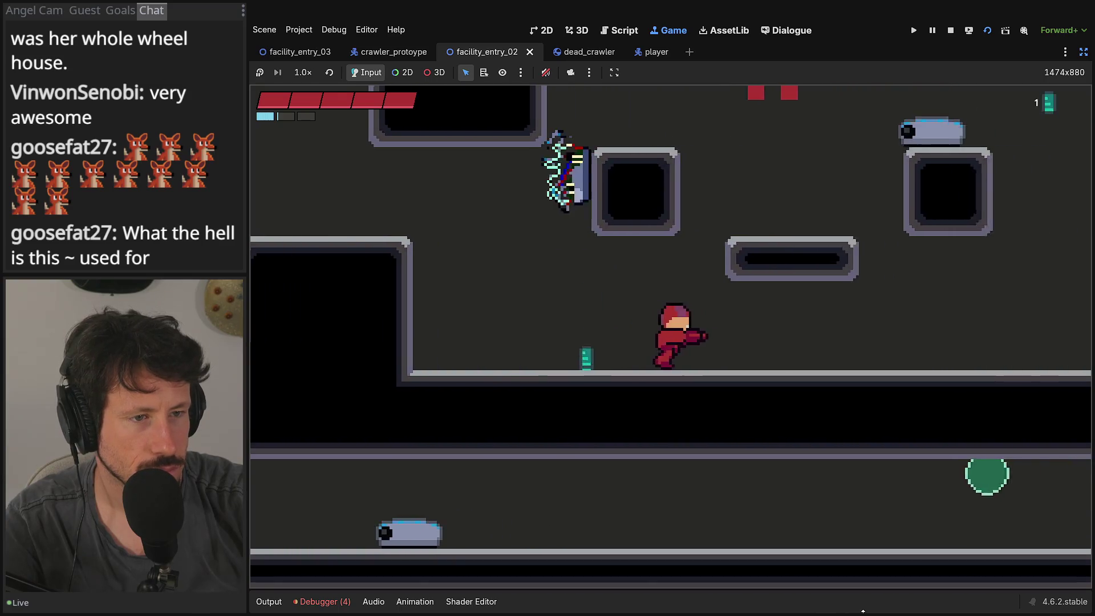
key(Right)
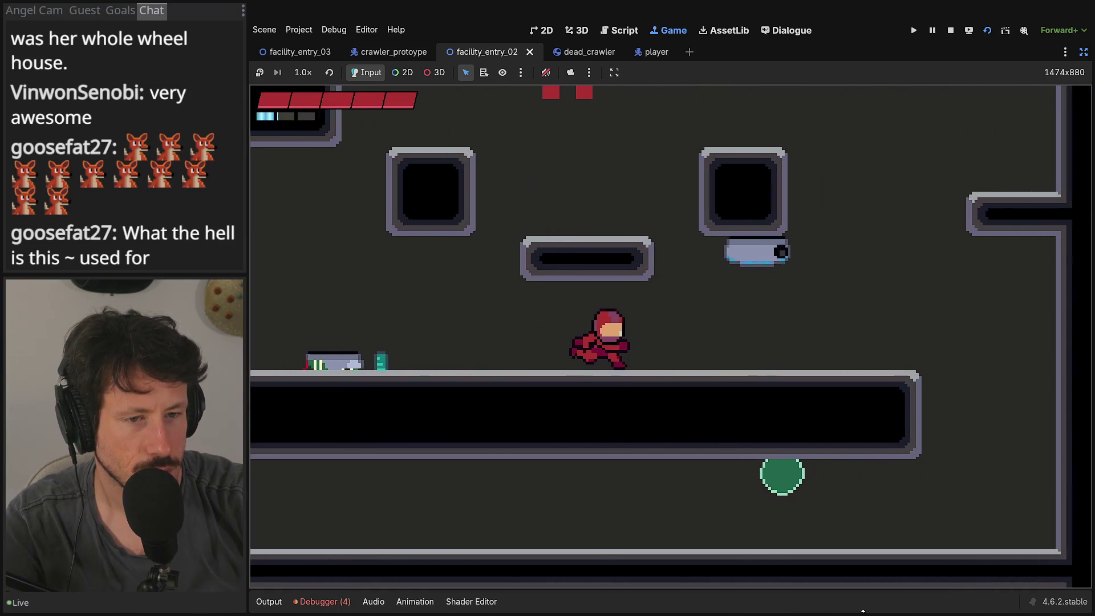
key(Right)
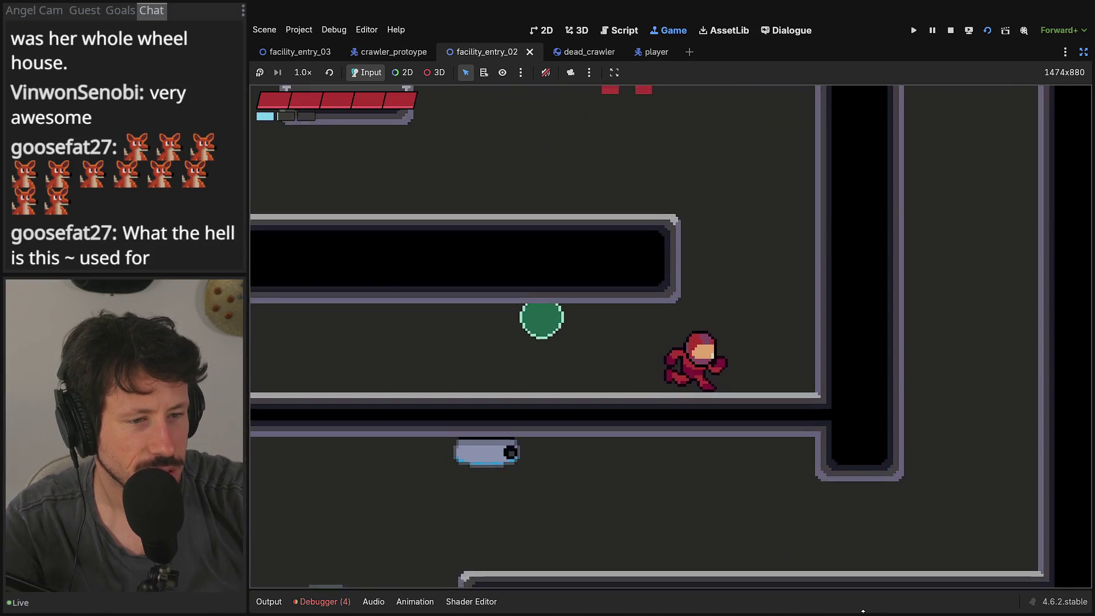
key(Left)
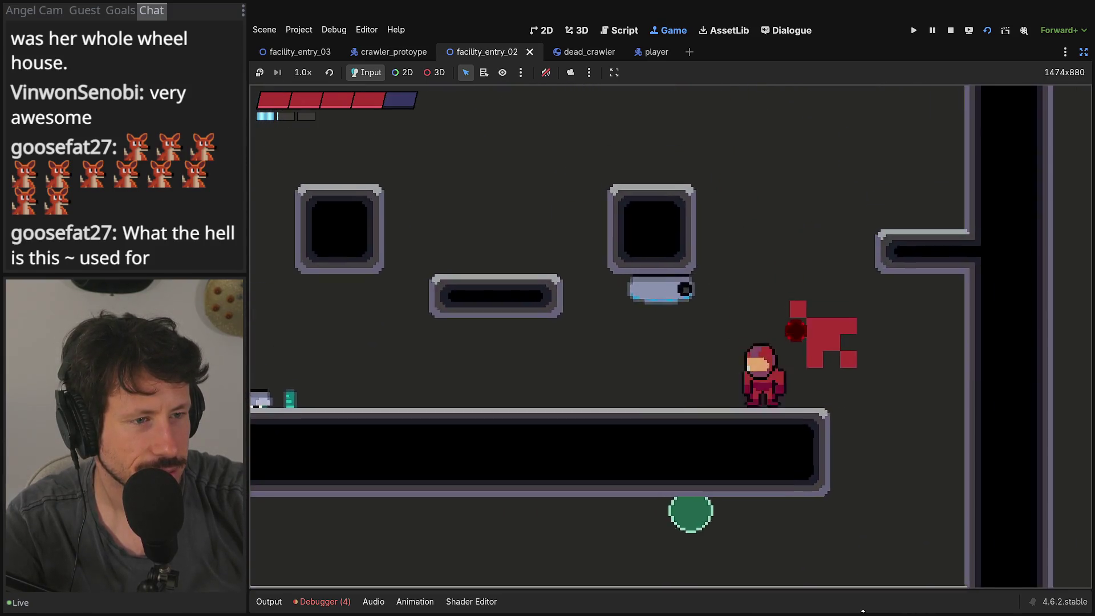
key(Right)
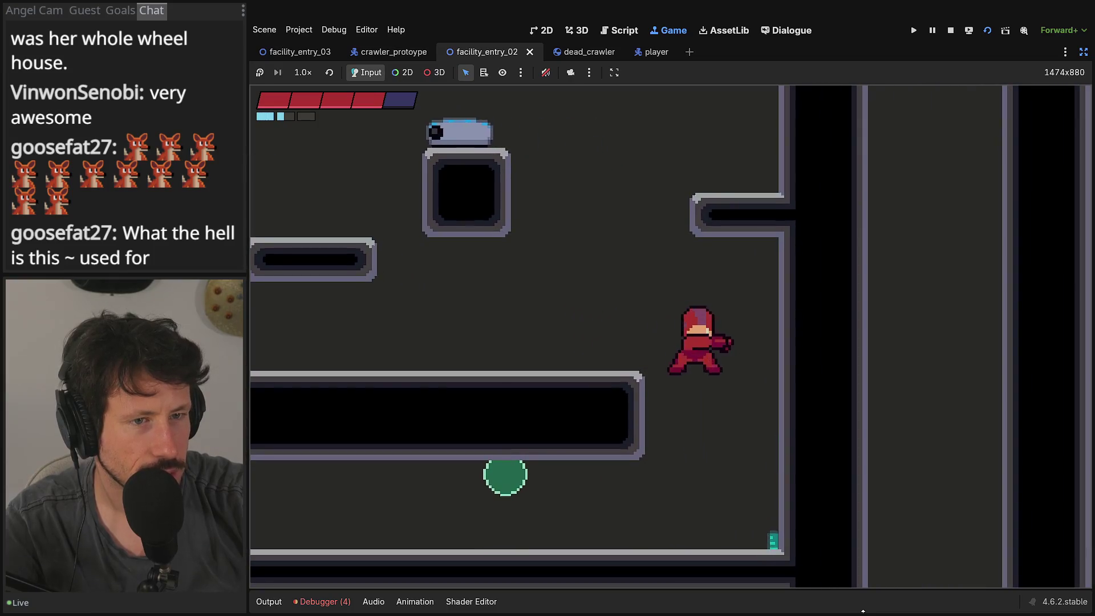
key(Left)
key(Right)
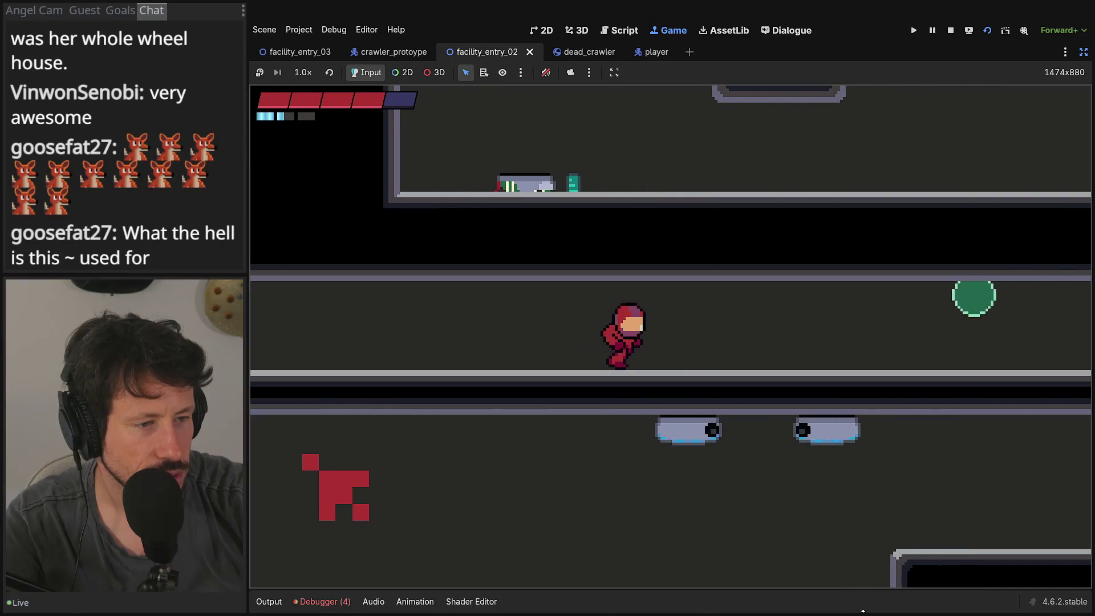
key(Right)
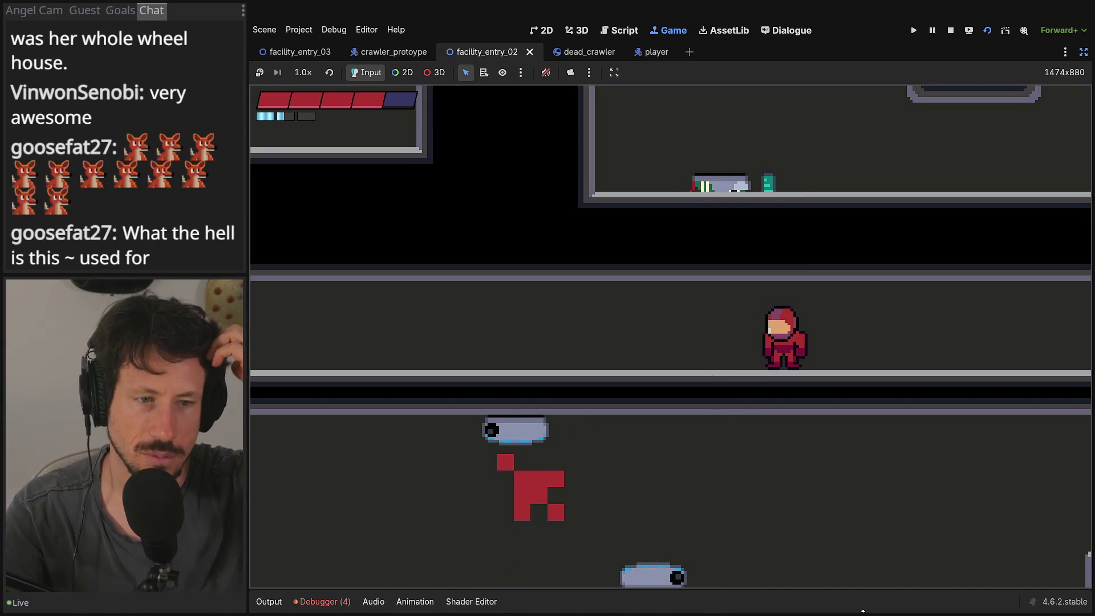
key(Left)
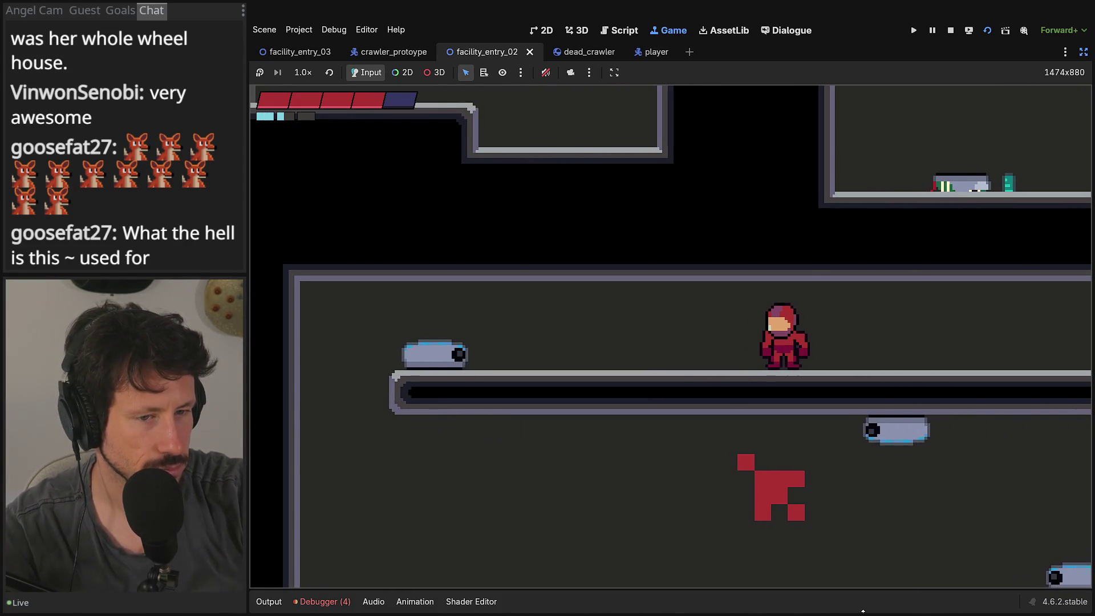
Step: Shoot more crawlers and check their corpses face the right way, then climb the right shaft
key(x)
key(Left)
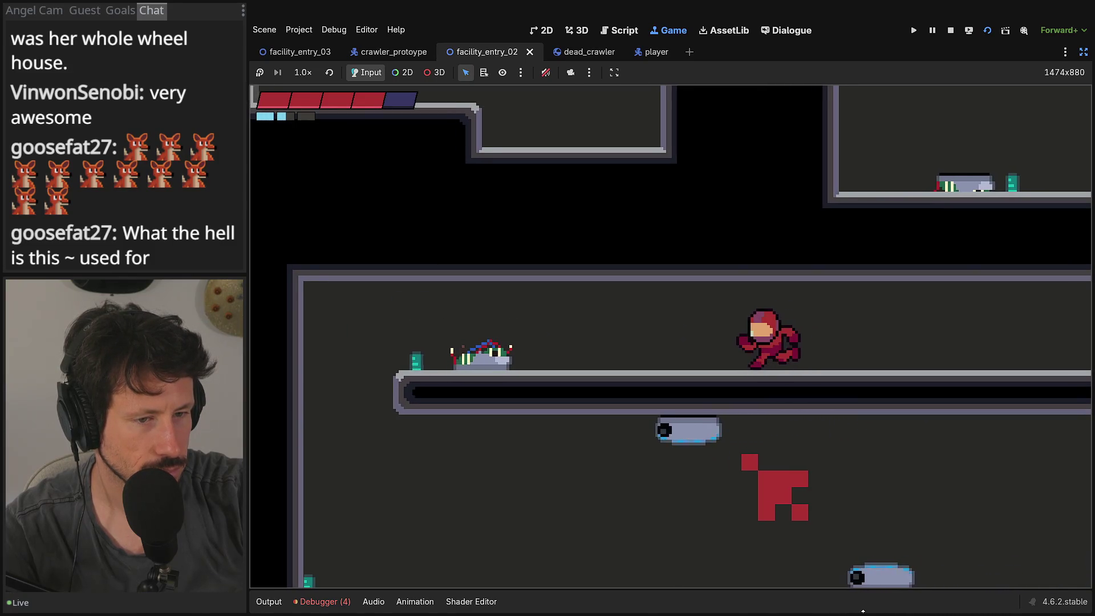
key(Left)
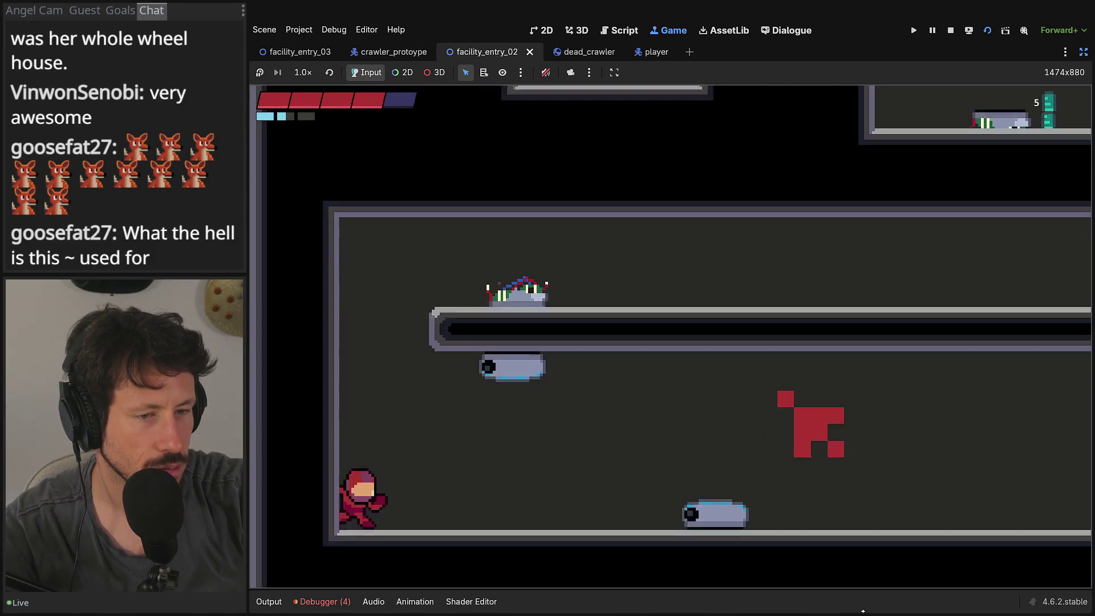
key(Right)
key(x)
key(Right)
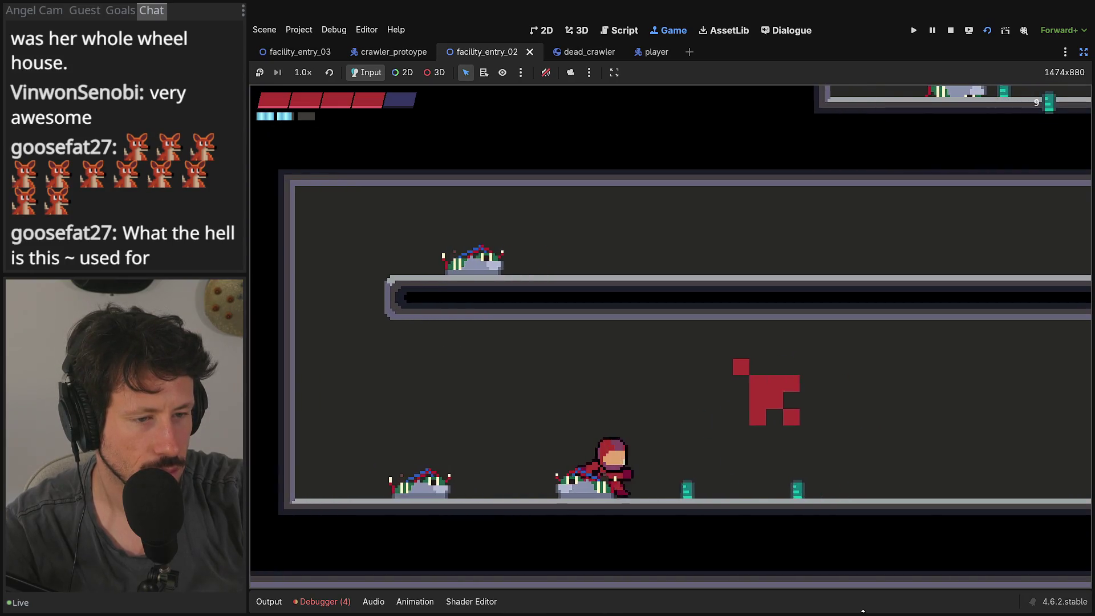
key(Left)
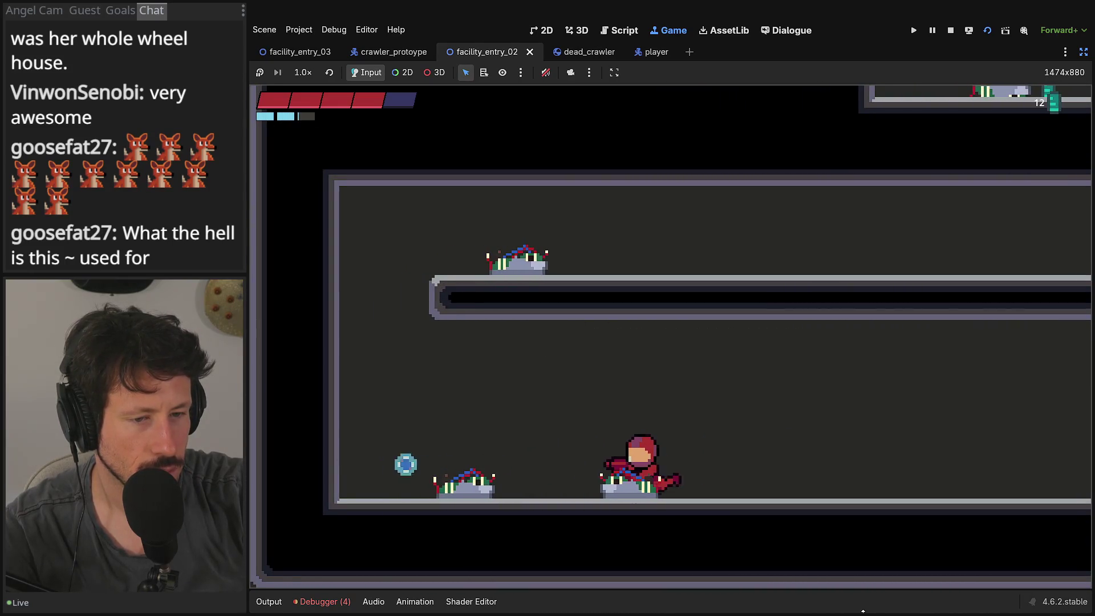
key(Right)
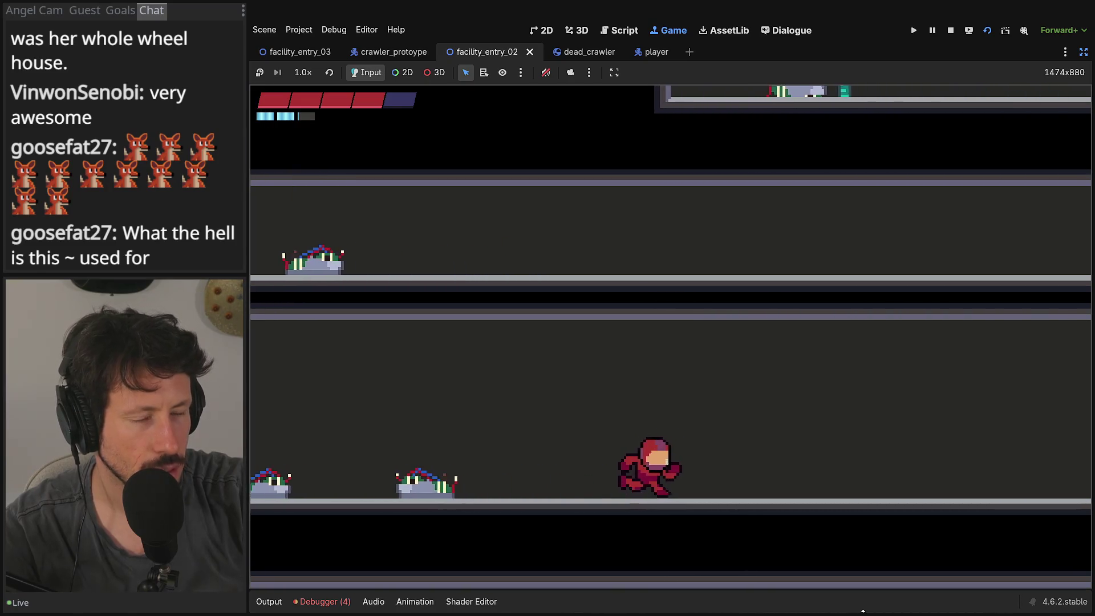
key(space)
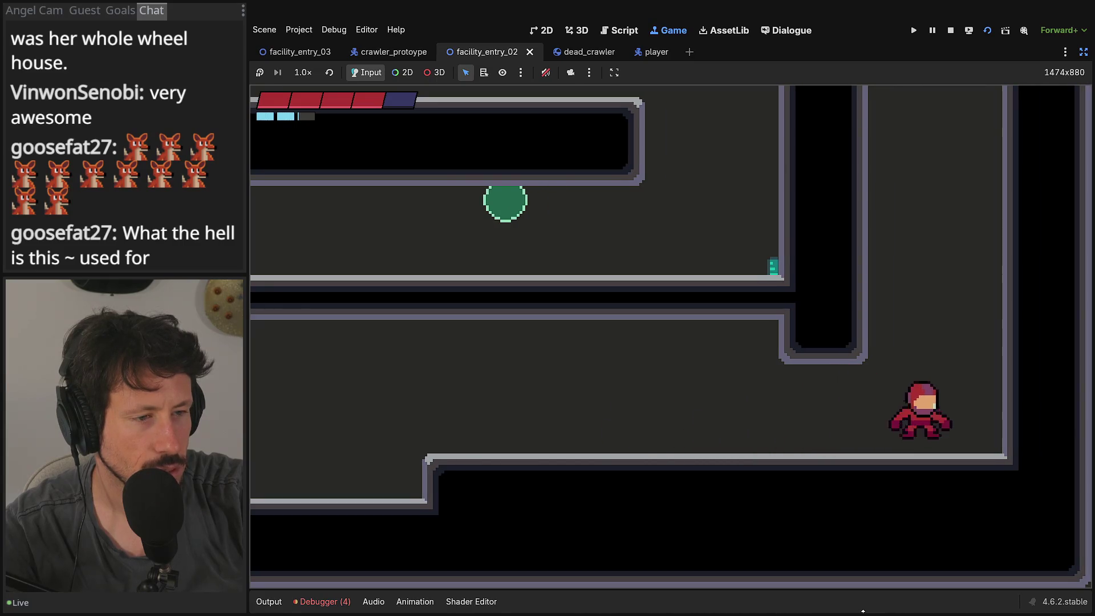
key(space)
key(Left)
key(space)
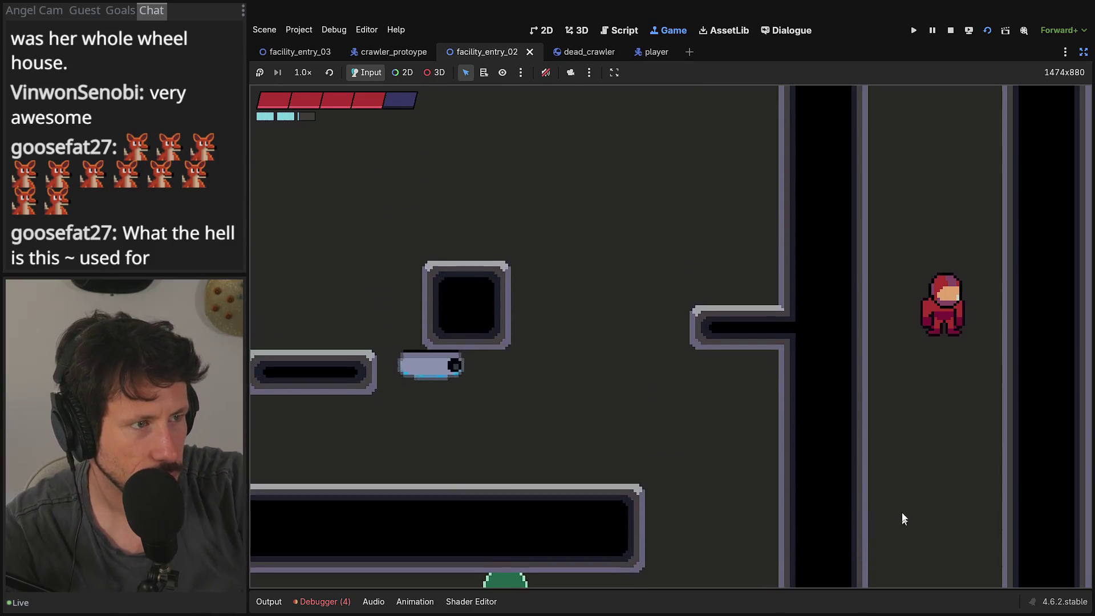
Step: Restore the editor docks, stop the game, and switch to the 2D workspace
click(1084, 55)
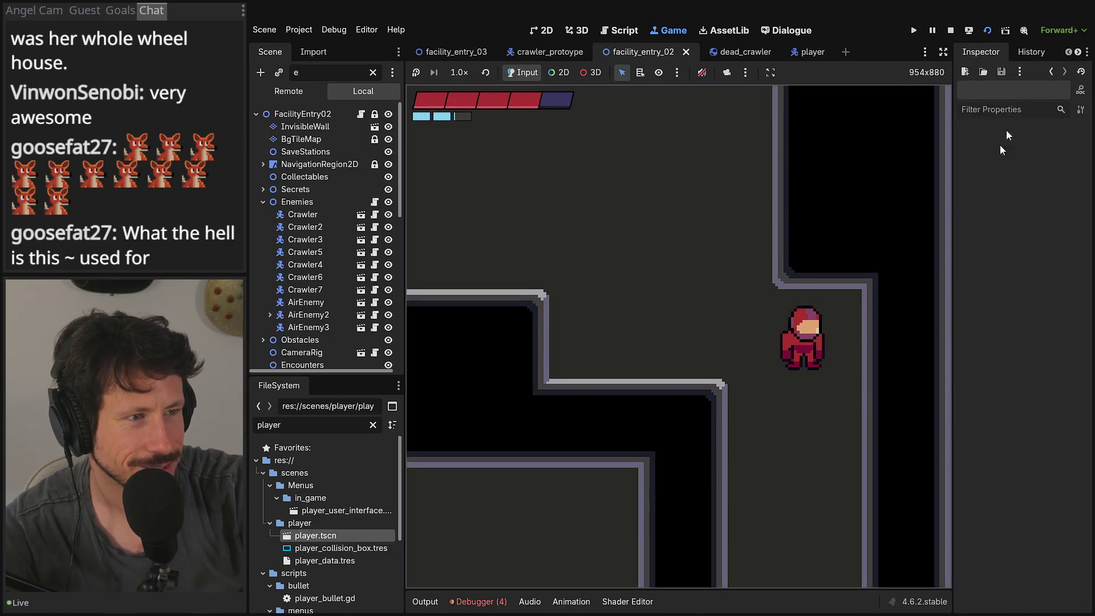
click(951, 32)
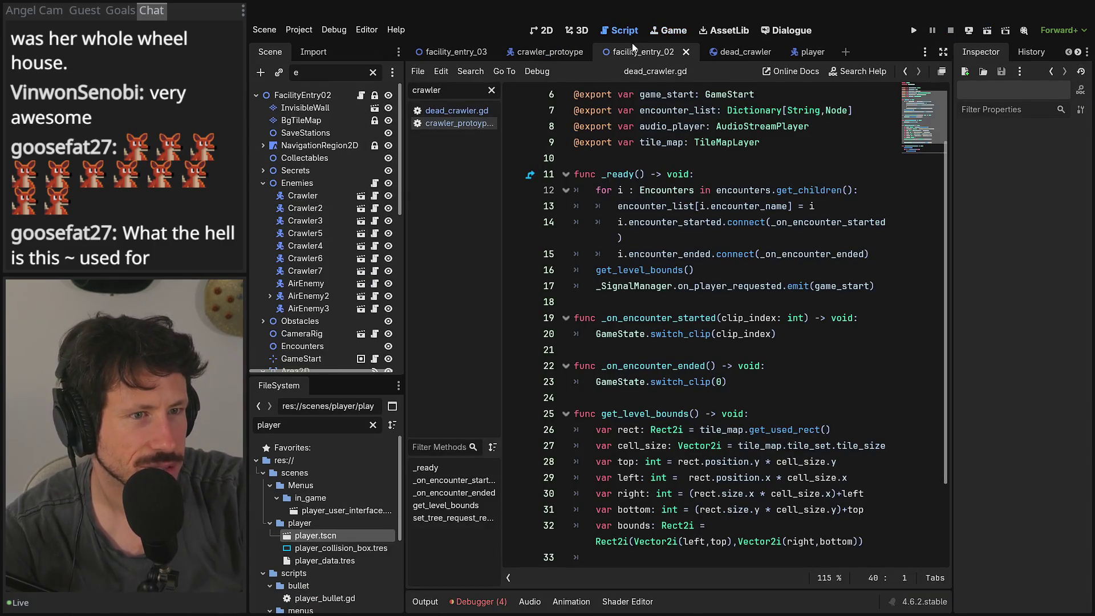
click(576, 30)
click(541, 31)
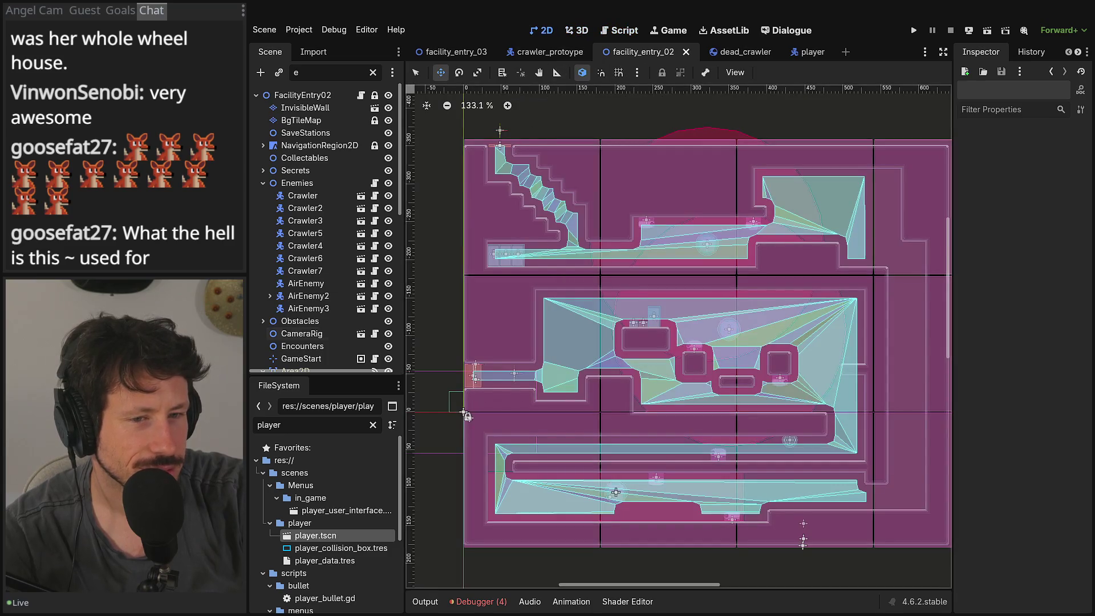
Step: Collapse the Enemies group plus the Area2D and SpawnMarker branches in the Scene dock
scroll(255, 283, down, 2)
scroll(255, 283, down, 5)
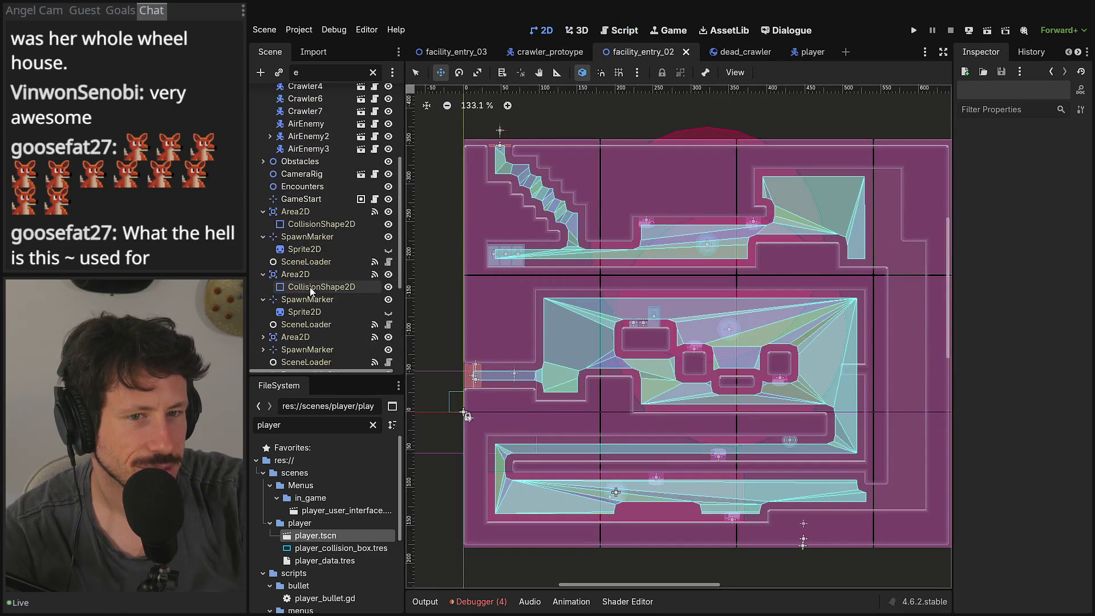
click(263, 211)
scroll(262, 205, up, 6)
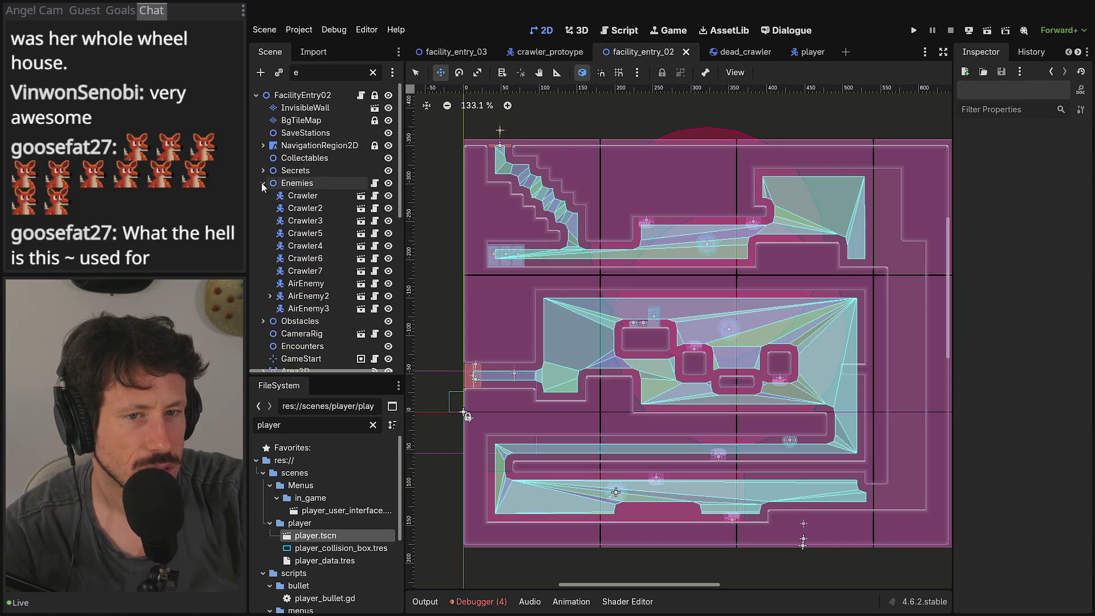
click(263, 182)
click(263, 258)
click(263, 284)
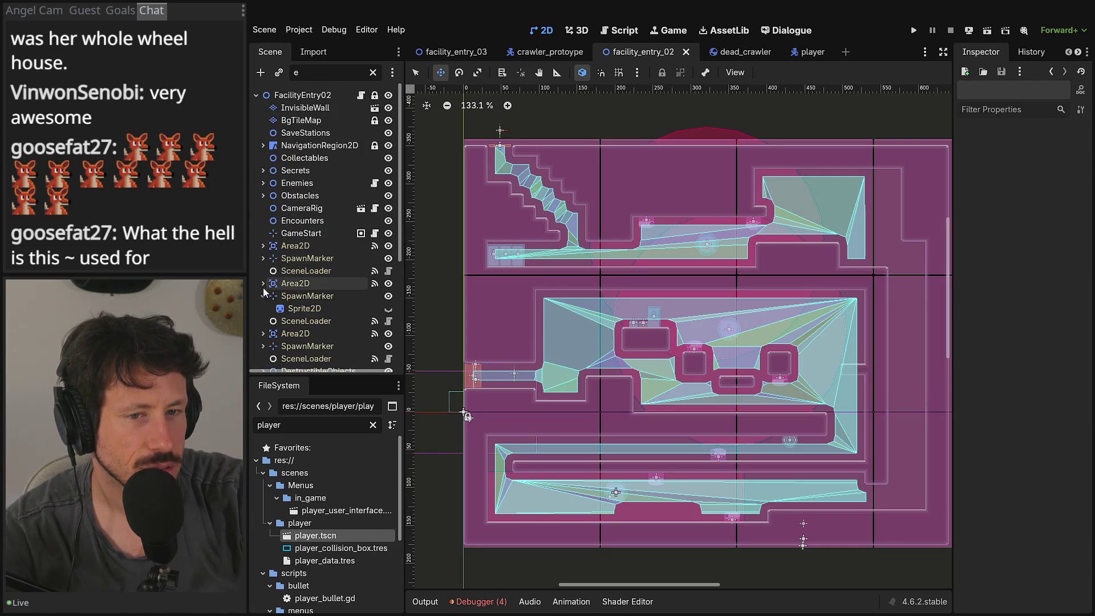
click(262, 296)
Step: Inspect the SceneLoader node and the trigger area's CollisionShape2D
click(264, 309)
click(267, 334)
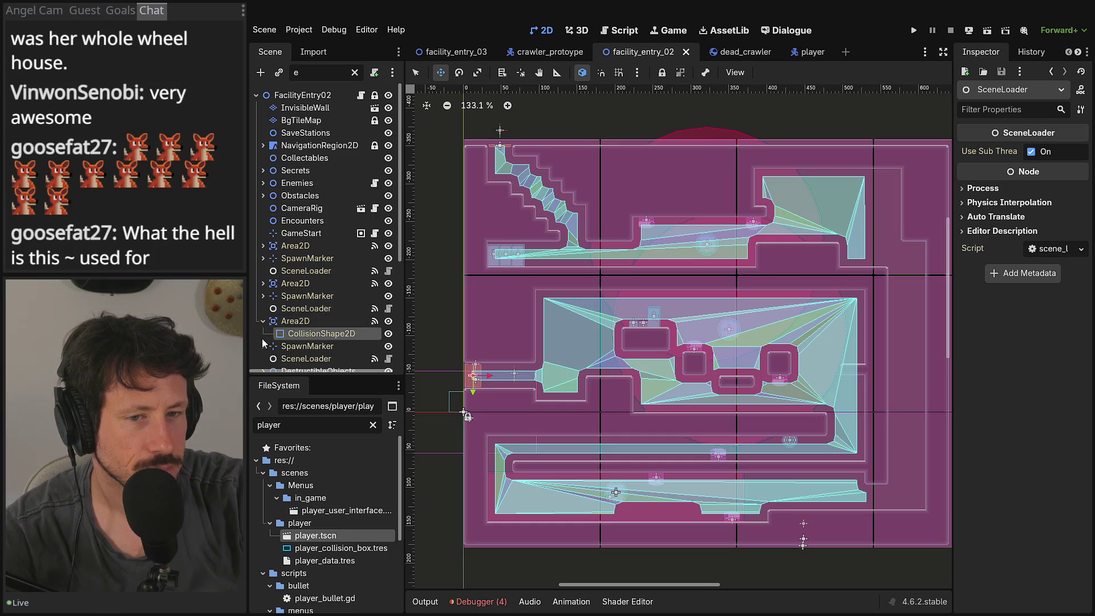
click(263, 347)
scroll(265, 308, down, 3)
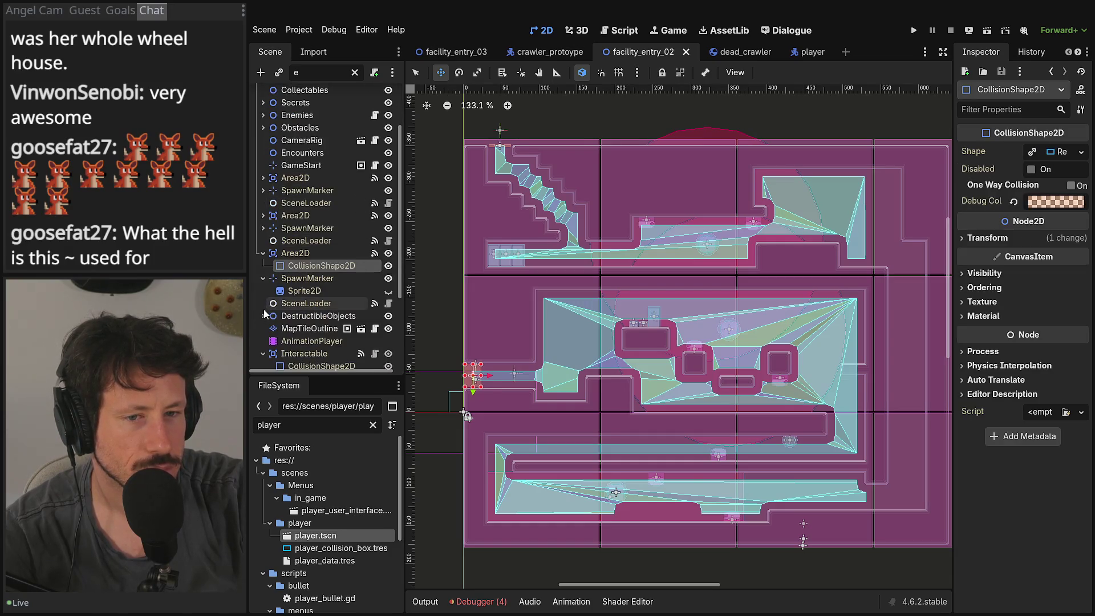
Step: Collapse the SpawnMarker branch and inspect the first Area2D and its SceneLoader
click(264, 279)
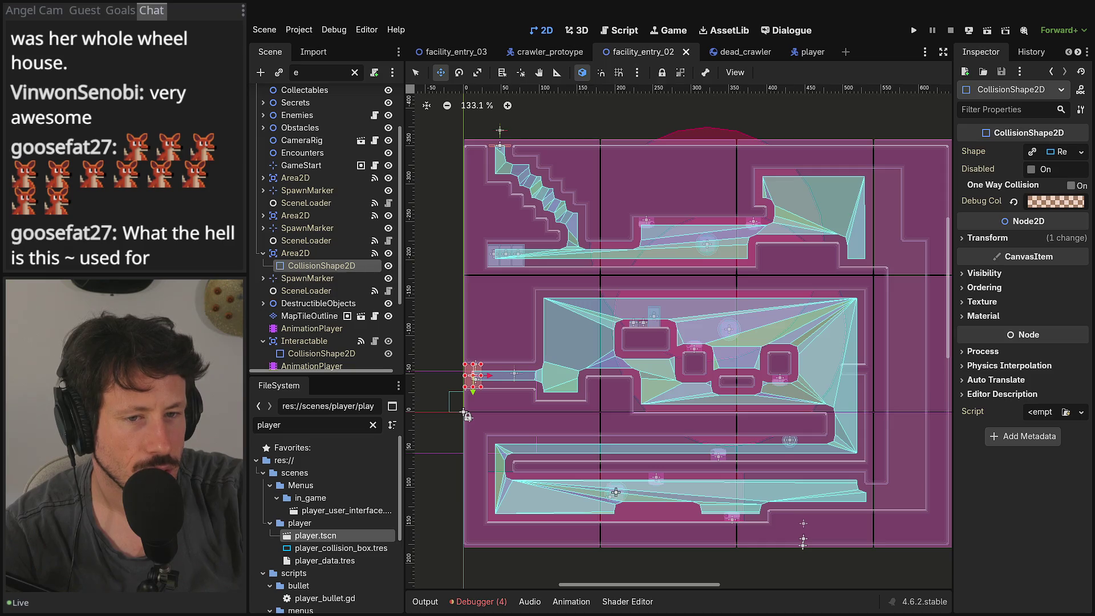
scroll(274, 320, up, 3)
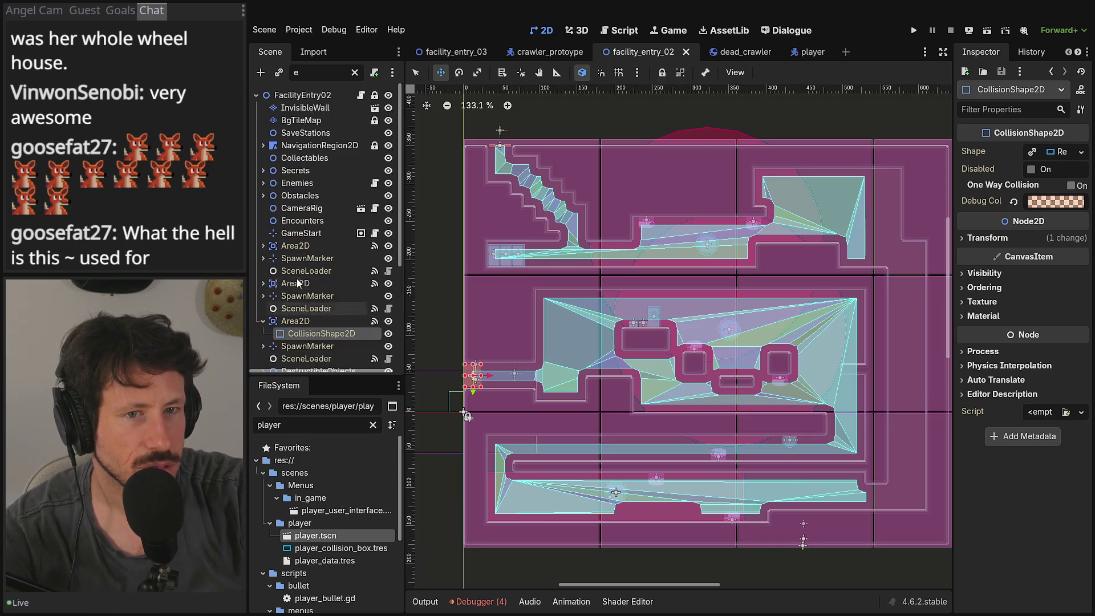
click(302, 246)
click(311, 272)
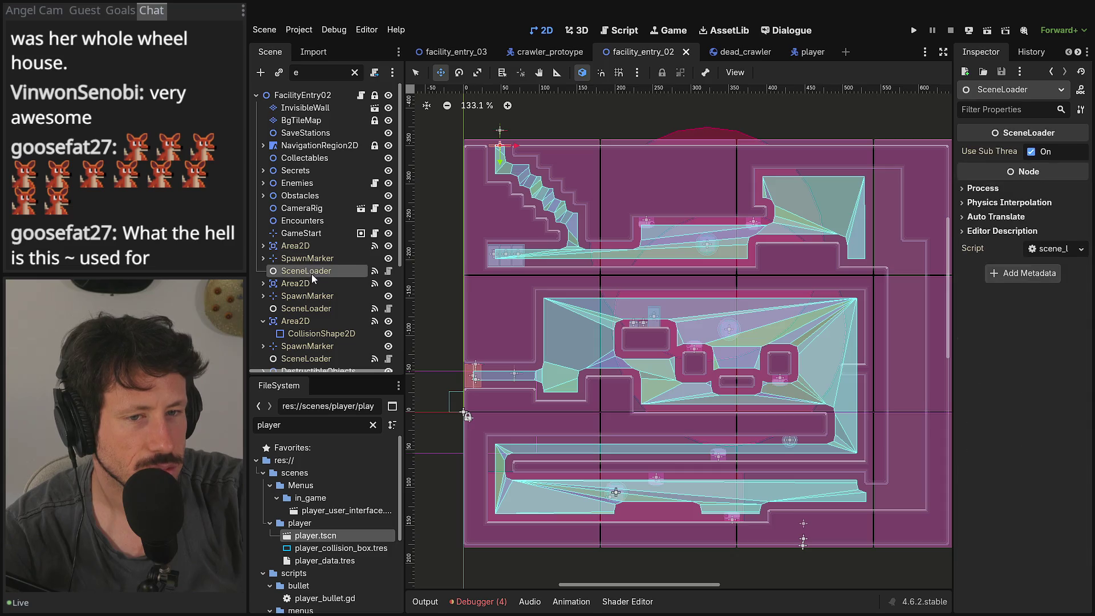
scroll(313, 276, down, 6)
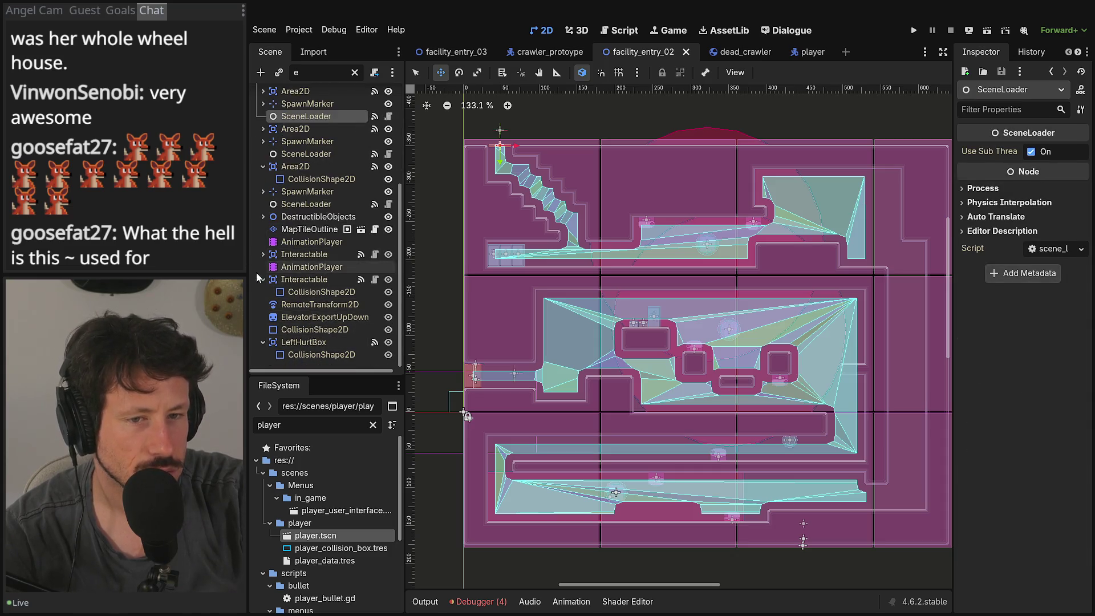
Step: Collapse Interactable and LeftHurtBox, then inspect the lower SceneLoader and the AnimationPlayer's WorldButton animation
click(262, 279)
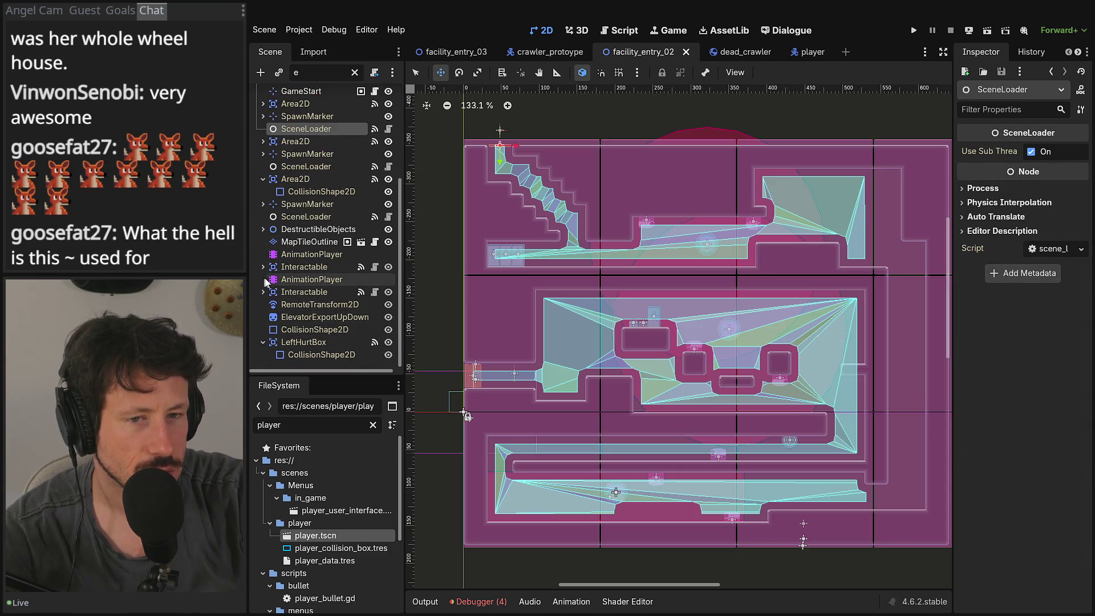
click(263, 343)
click(322, 230)
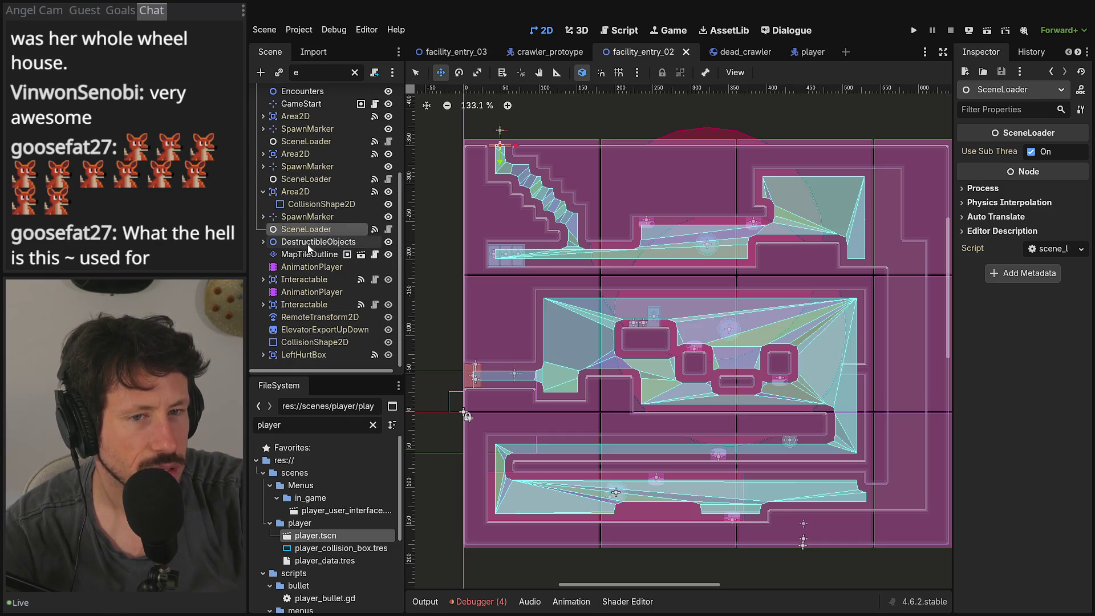
click(318, 242)
click(311, 280)
click(307, 293)
click(308, 294)
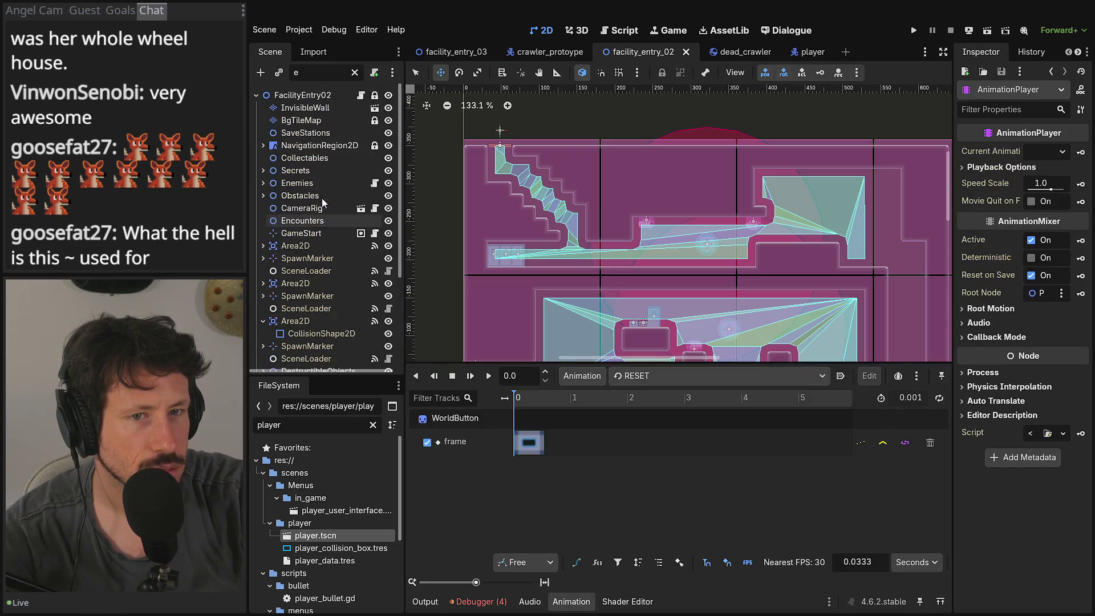
Step: Inspect the Area2D, SpawnMarker and SceneLoader nodes of the facility level one by one
click(299, 246)
click(305, 258)
click(304, 271)
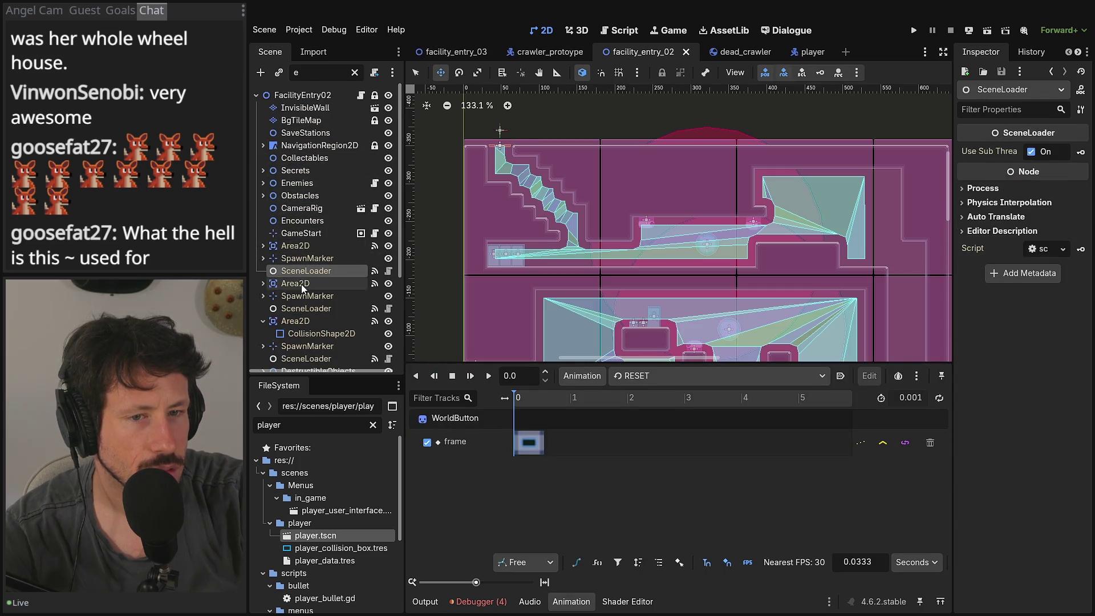
click(301, 284)
scroll(564, 345, down, 3)
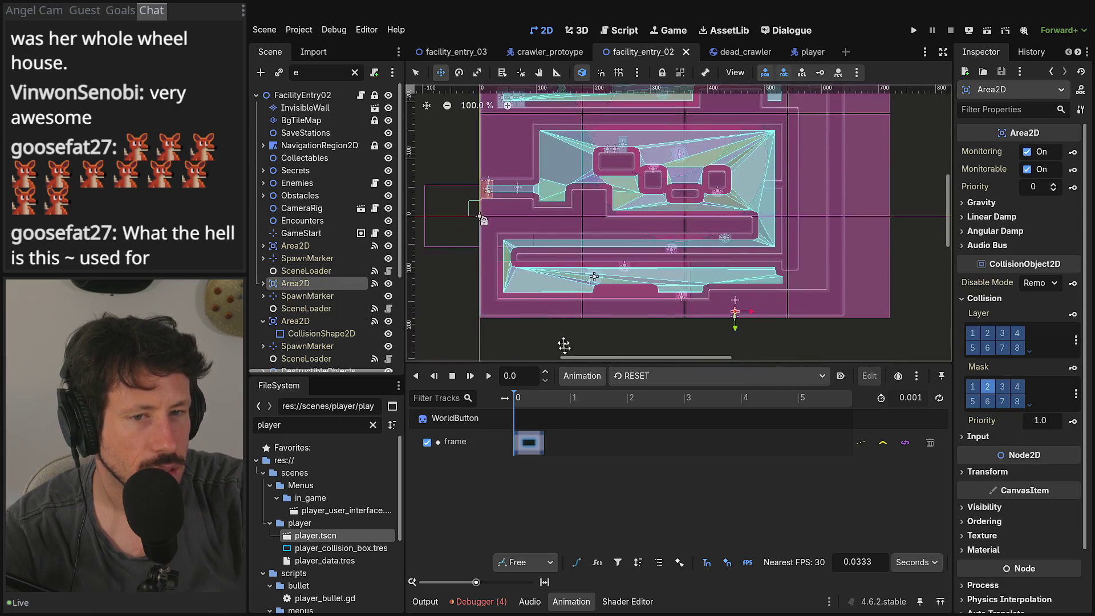
click(286, 323)
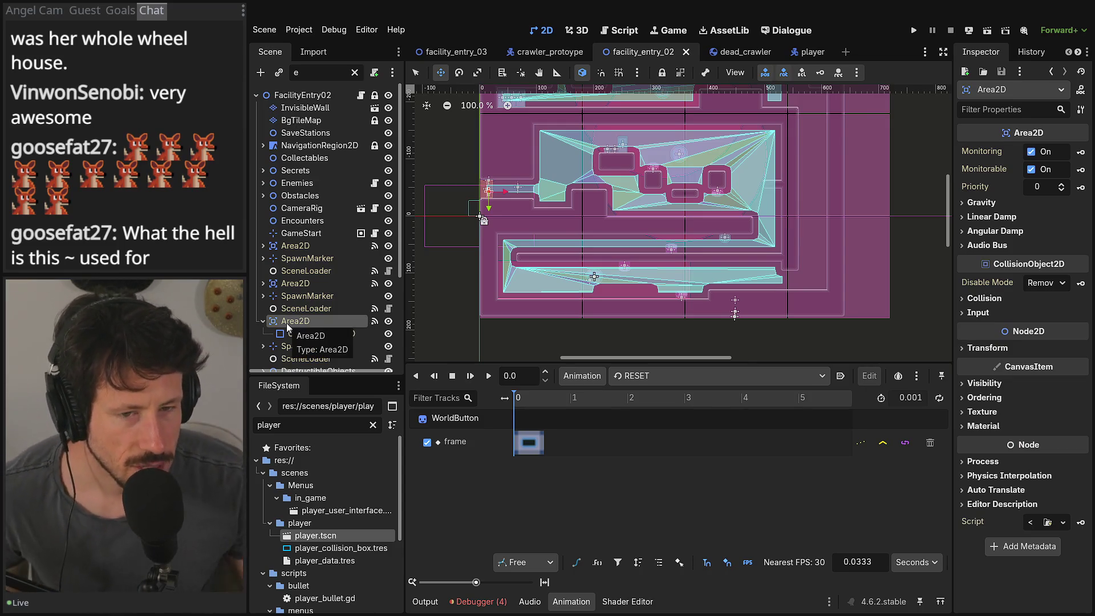
scroll(293, 321, down, 3)
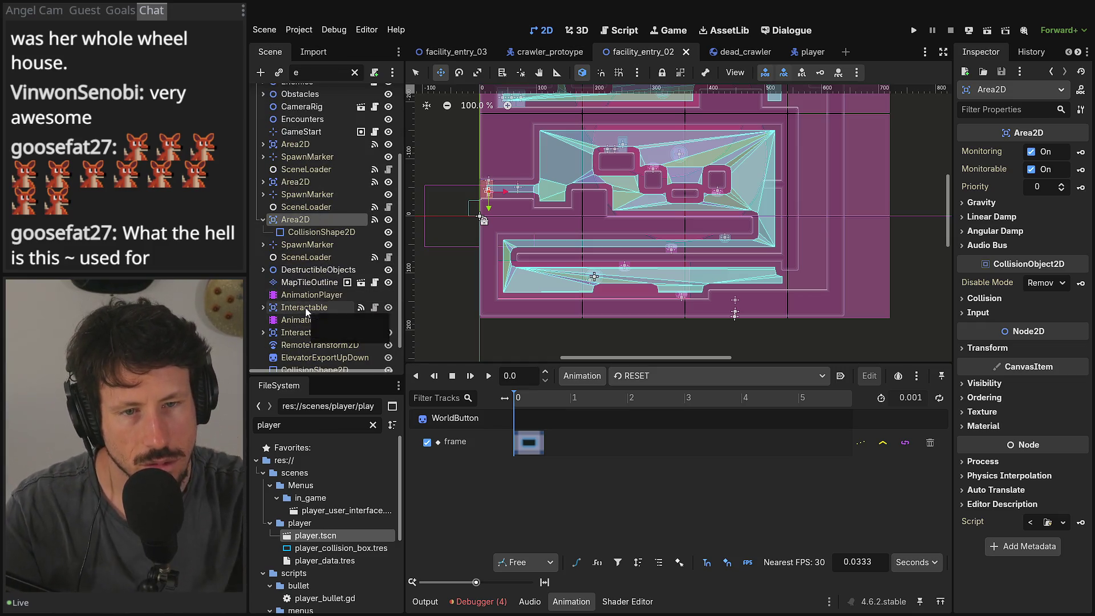
scroll(311, 270, down, 1)
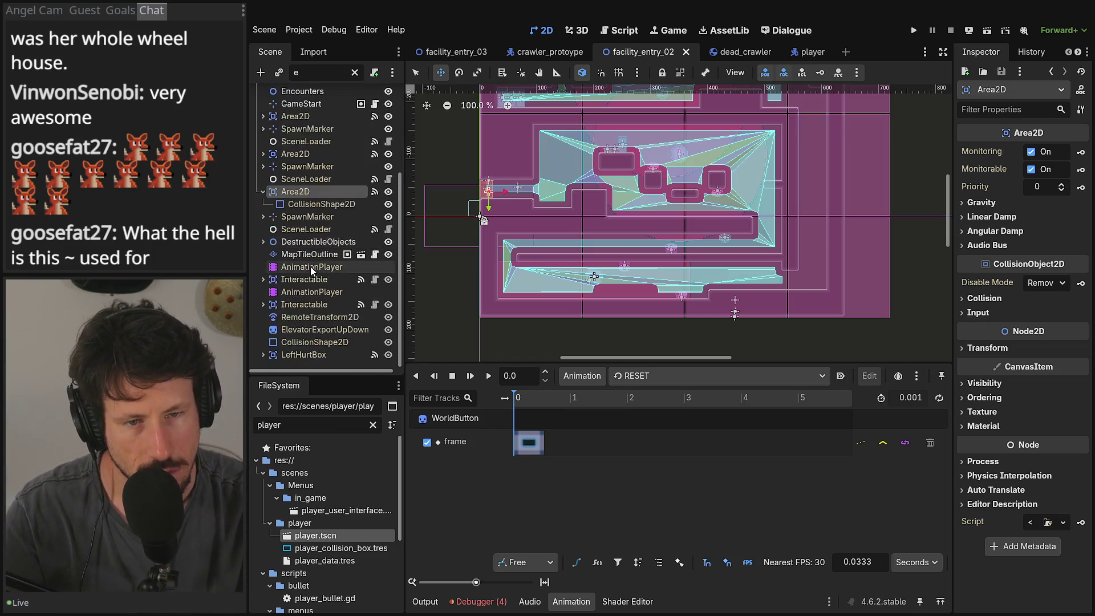
Step: Clear the Scene dock node filter and switch to the dead_crawler scene tab
click(279, 30)
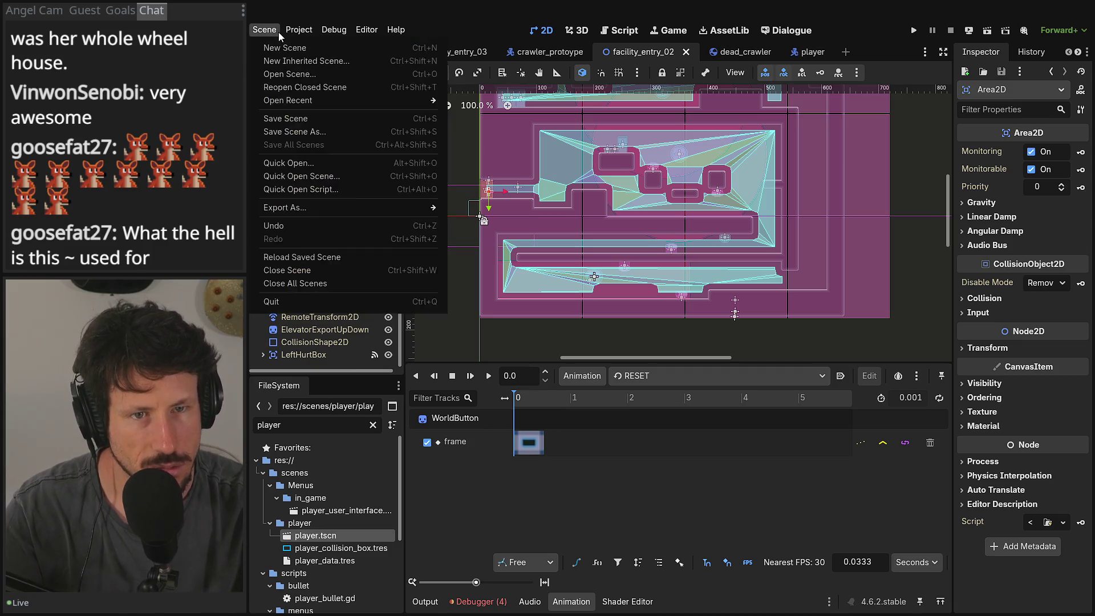
click(278, 32)
click(354, 73)
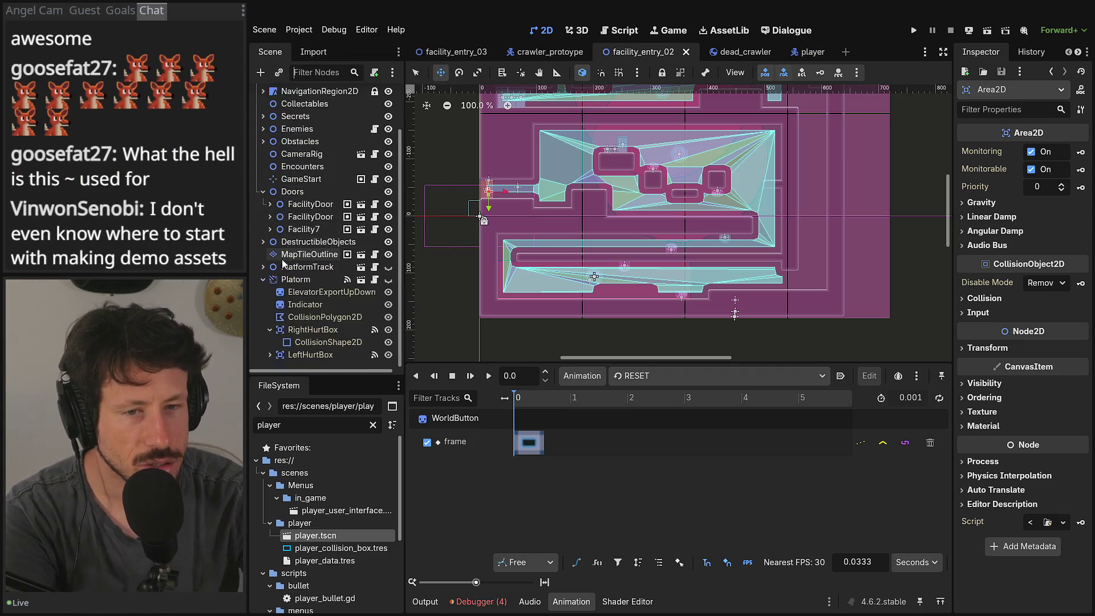
scroll(284, 238, down, 2)
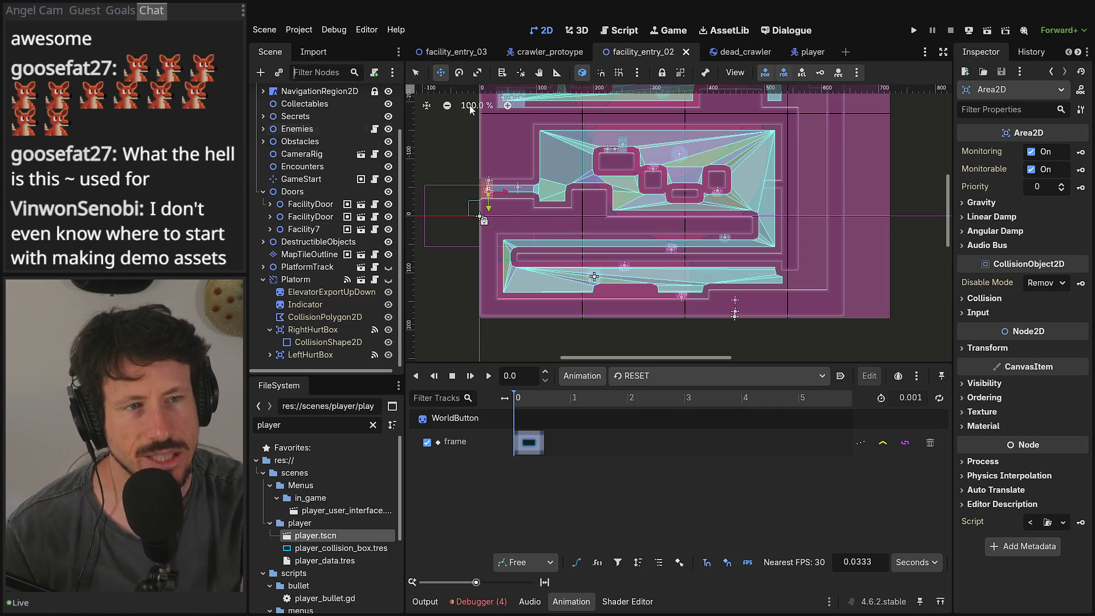
click(741, 52)
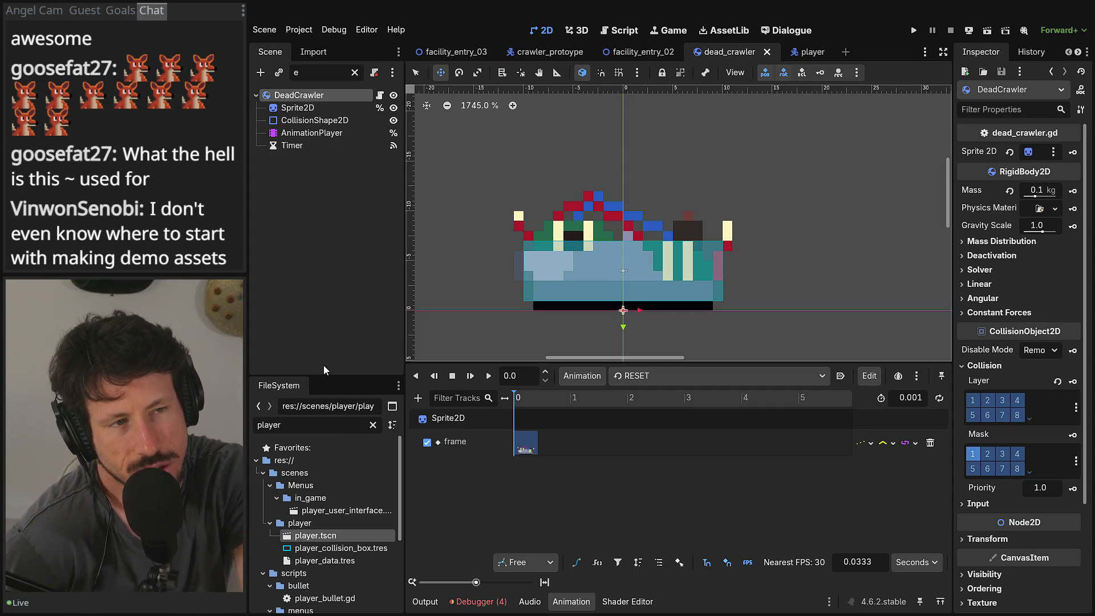
Step: Filter the FileSystem dock by 'proto', then change the filter to 'plac'
double_click(321, 428)
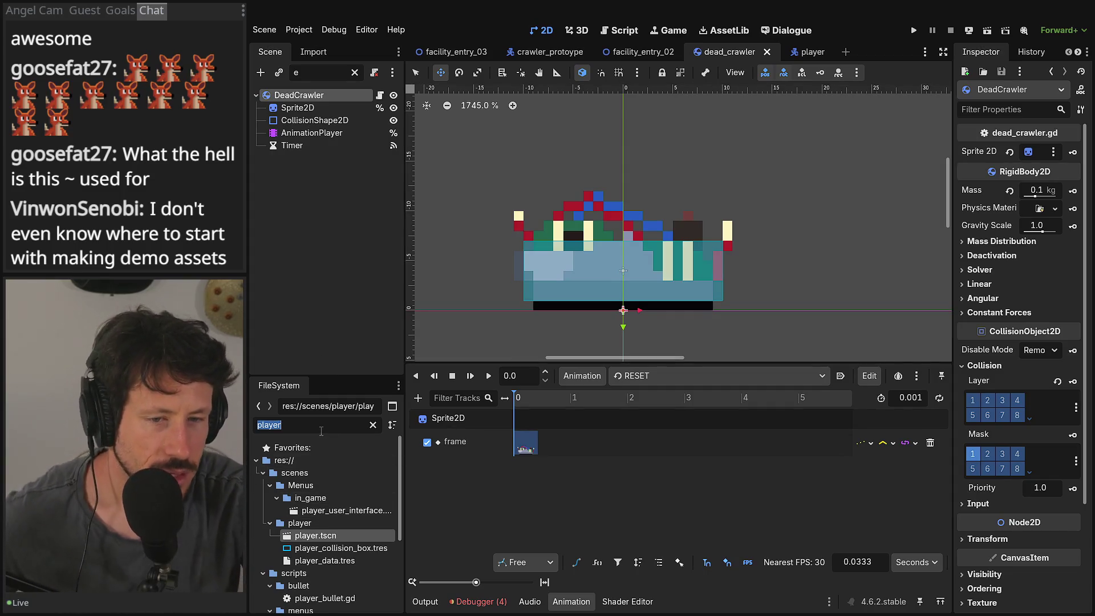
text(proto)
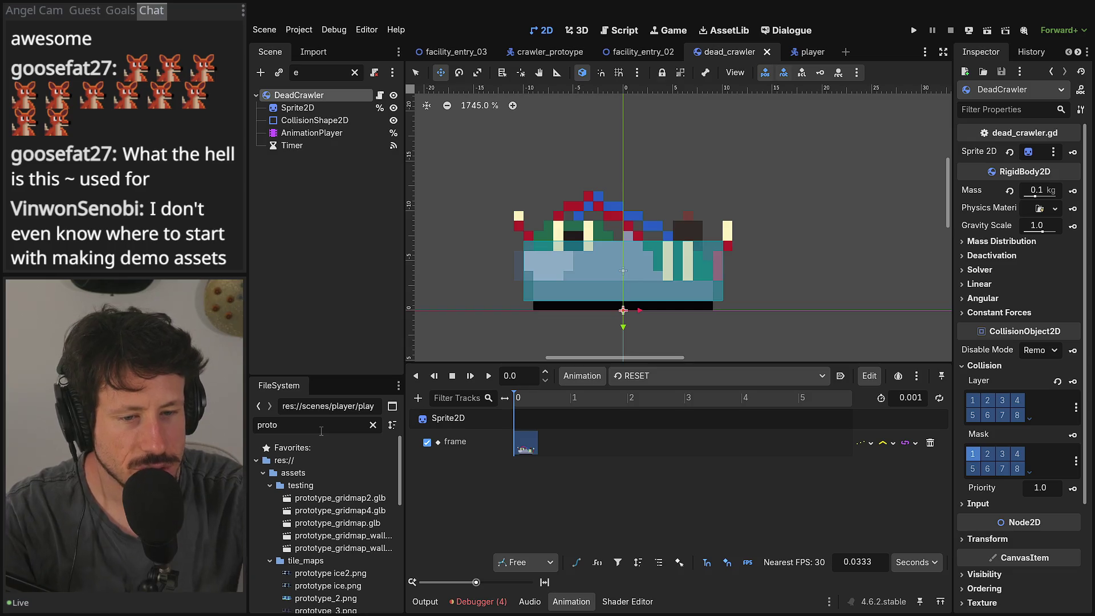
scroll(312, 492, down, 6)
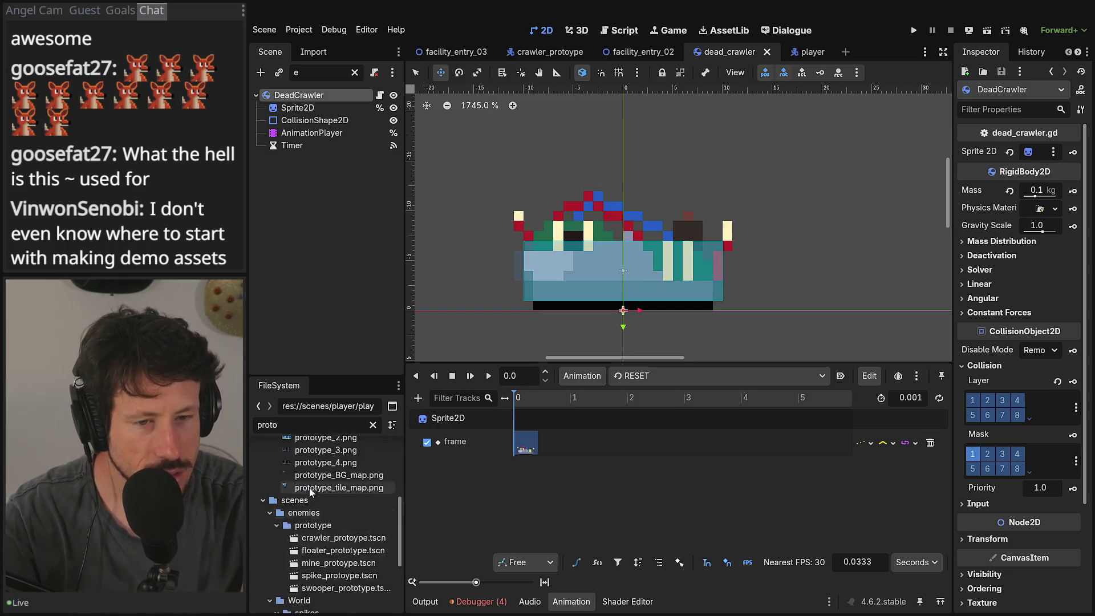
scroll(311, 493, up, 6)
click(373, 425)
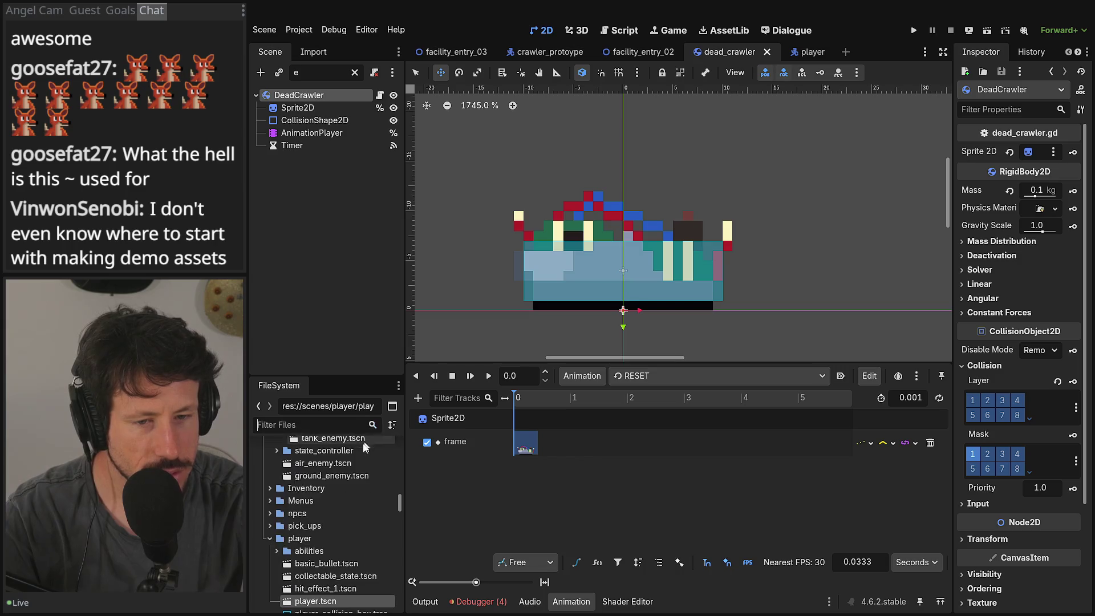
text(plac)
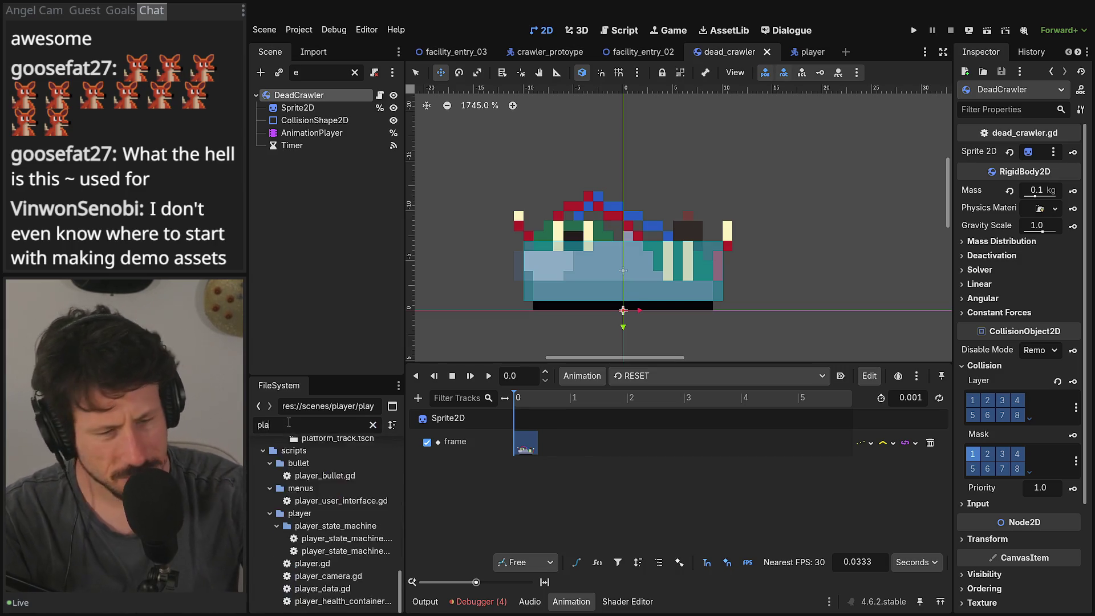
scroll(317, 450, up, 3)
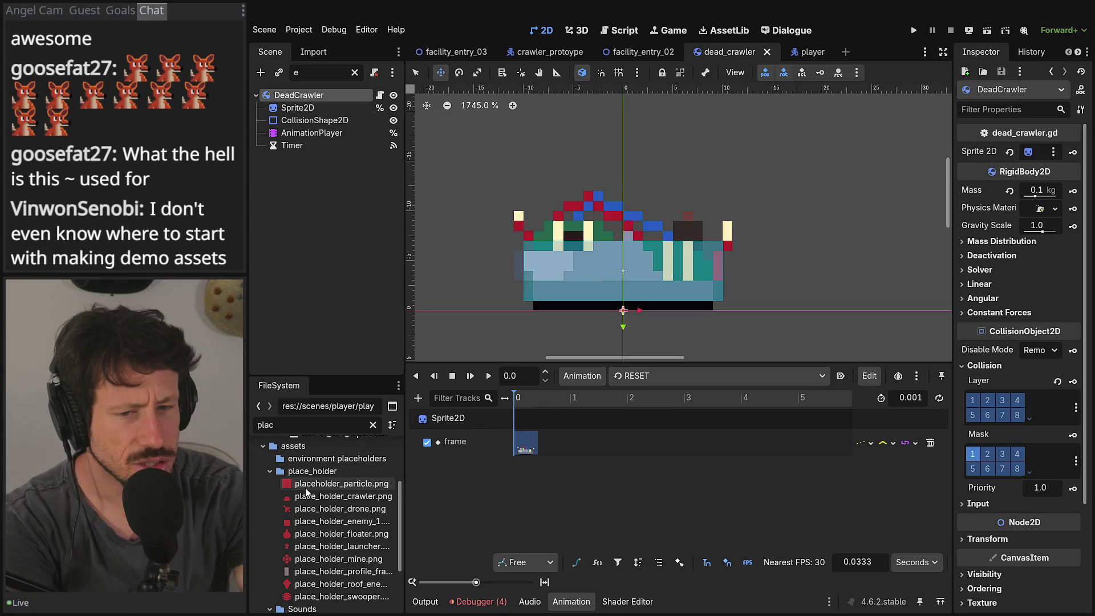
Step: Widen the Inspector and preview the crawler, drone, enemy, floater, launcher, mine, profile, roof enemy and swooper placeholders
click(312, 500)
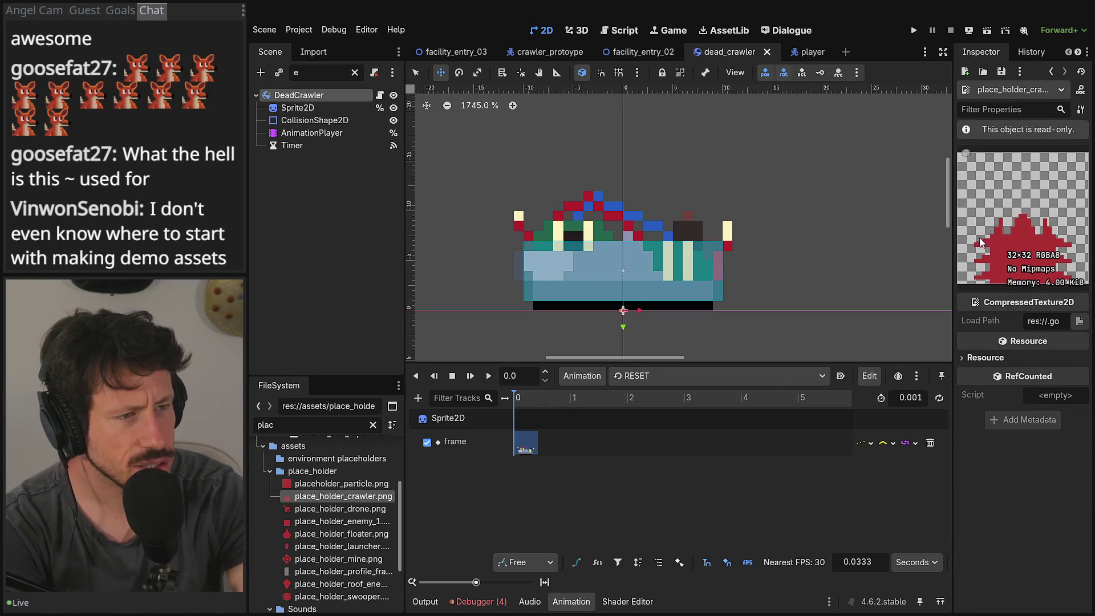
drag(951, 225, 830, 251)
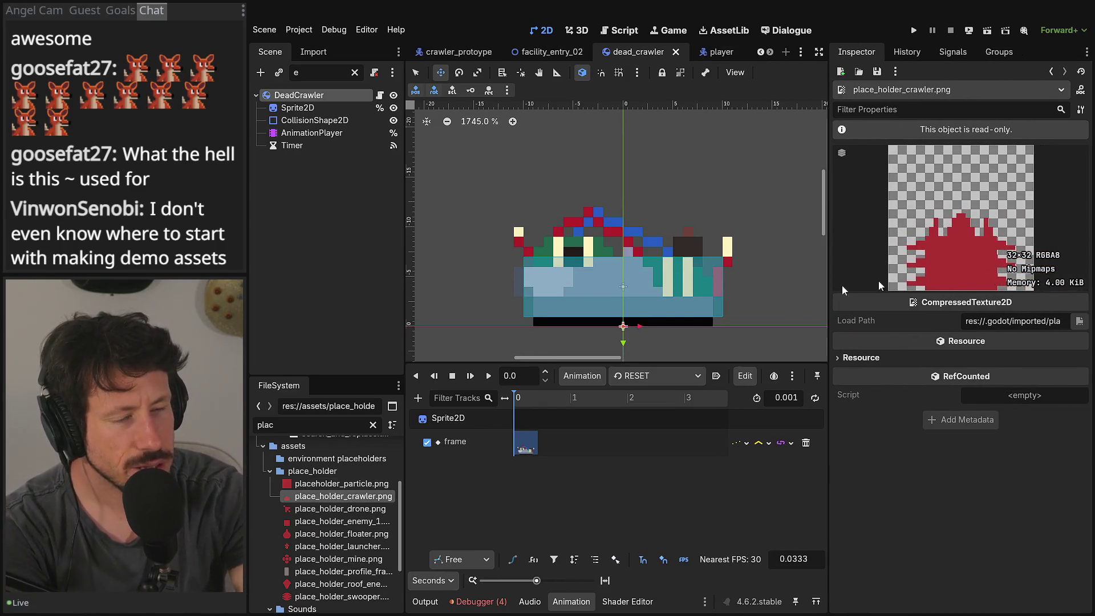
key(Down)
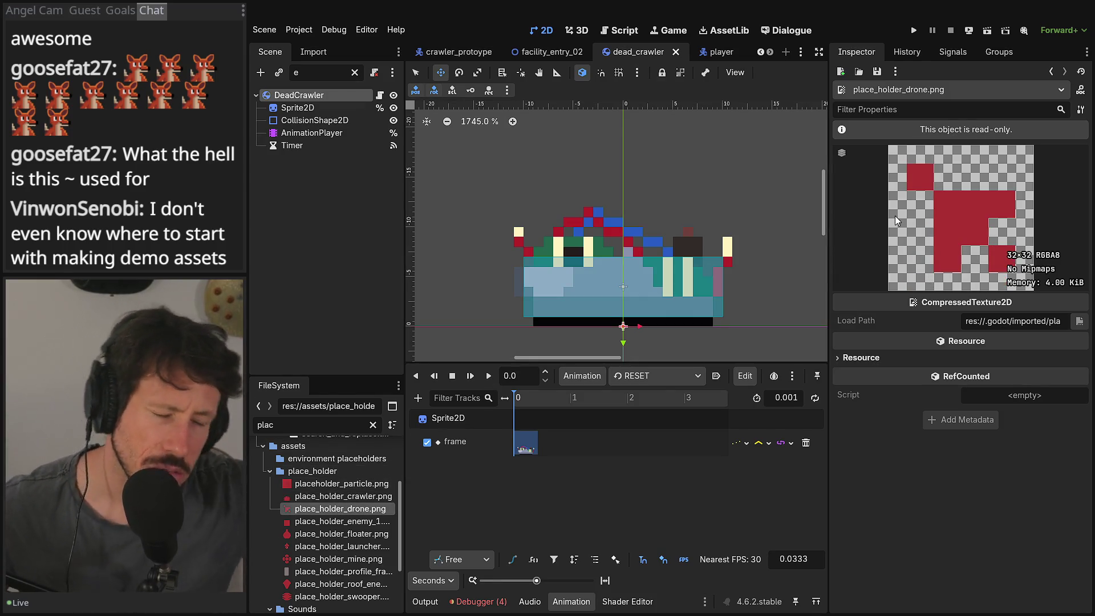
click(345, 522)
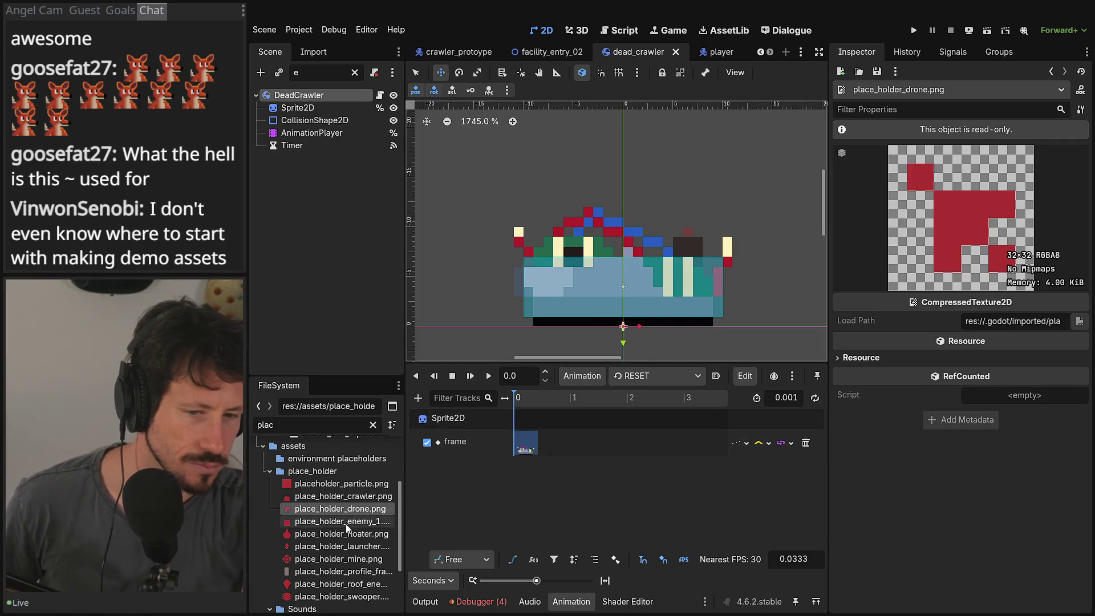
click(340, 535)
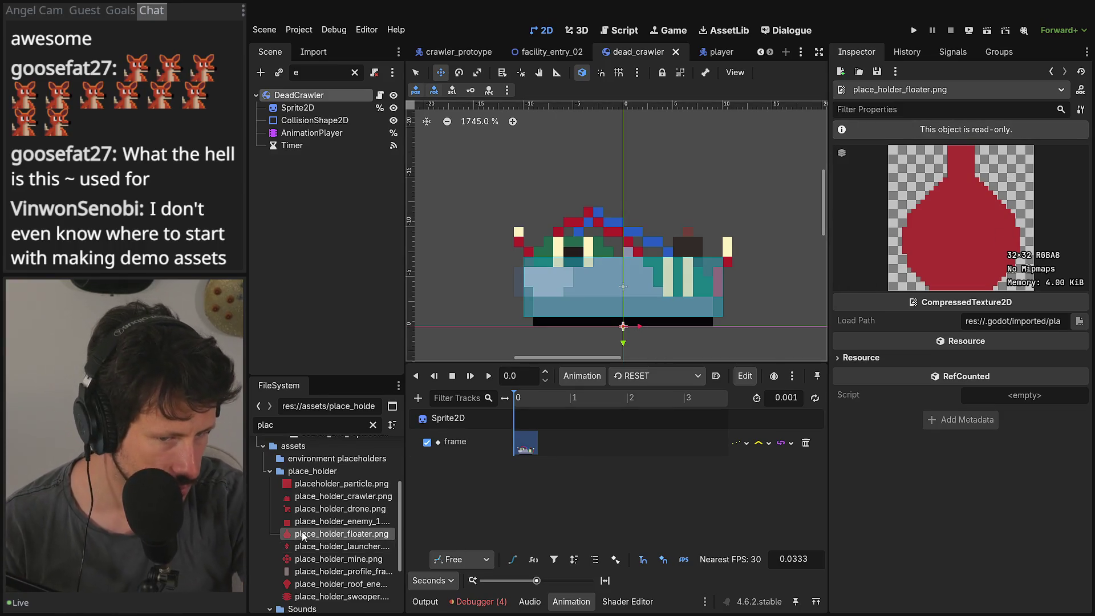
click(322, 547)
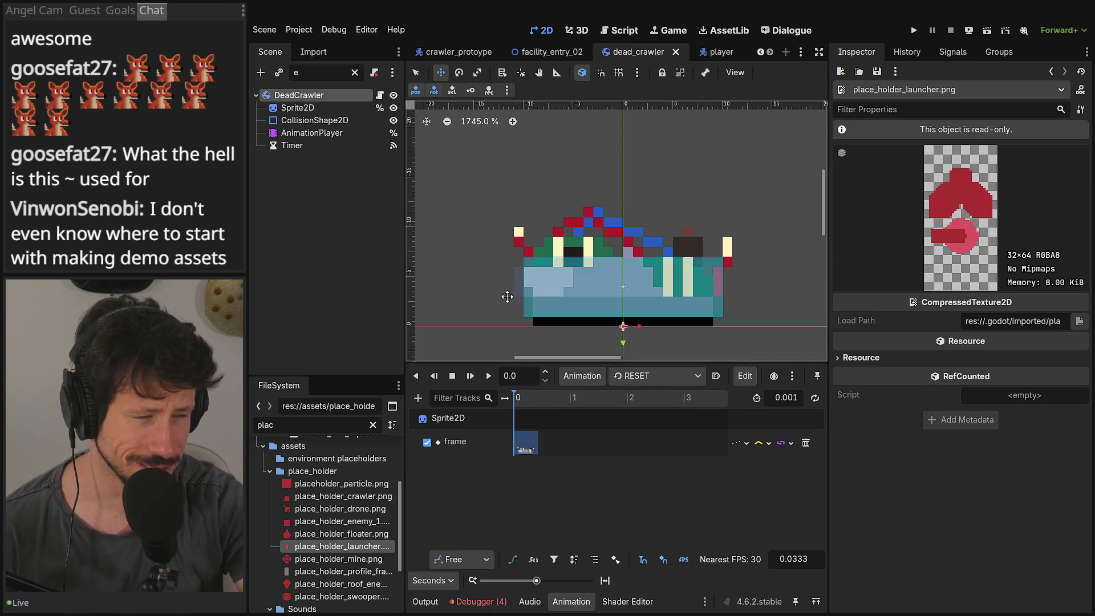
click(334, 559)
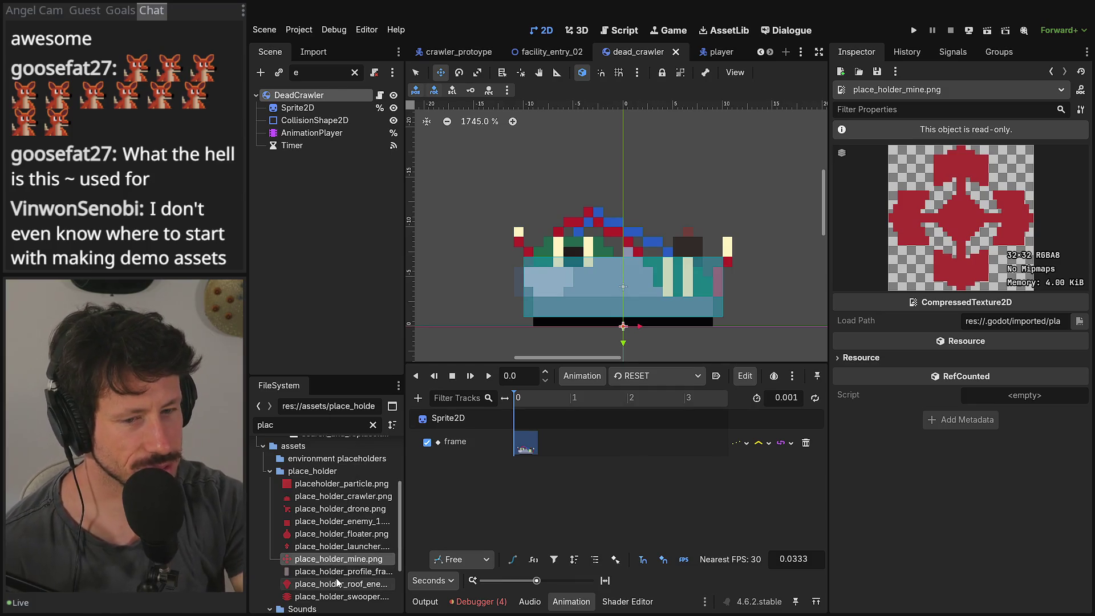
click(342, 571)
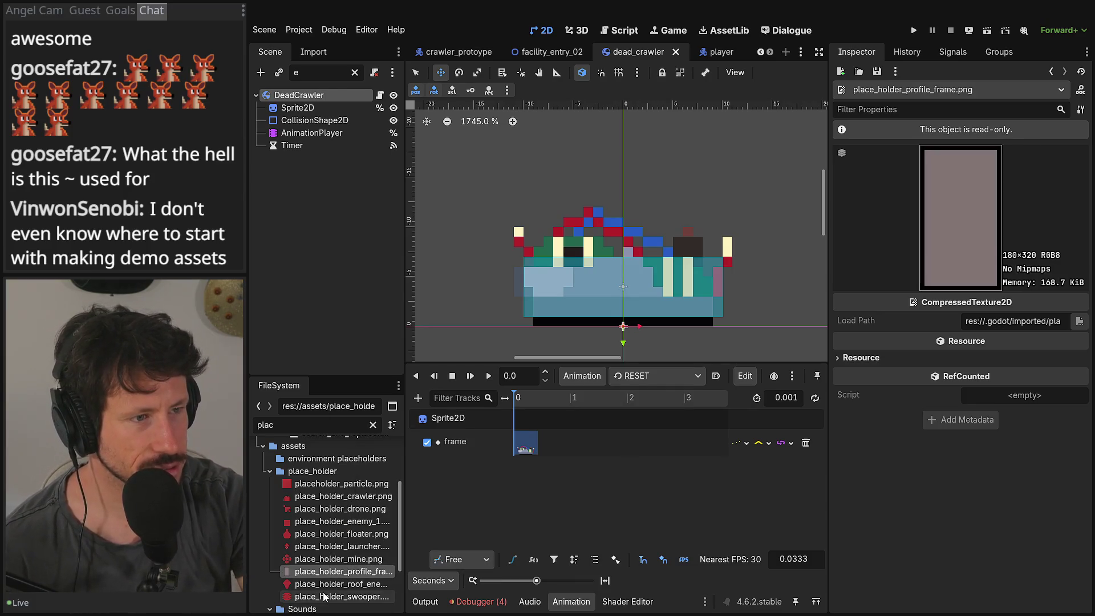
click(338, 587)
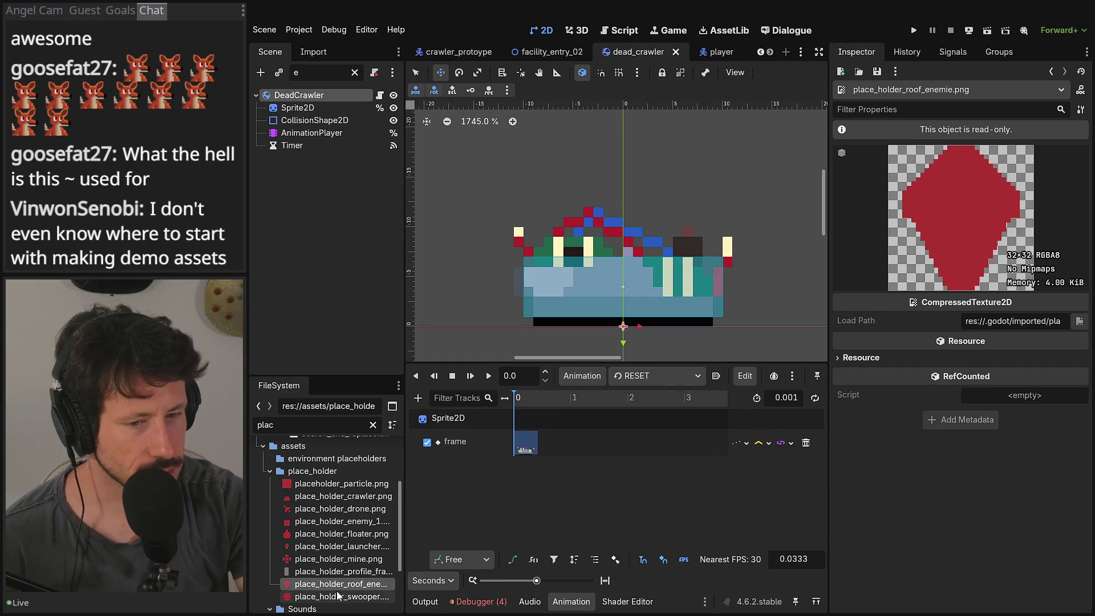
click(336, 596)
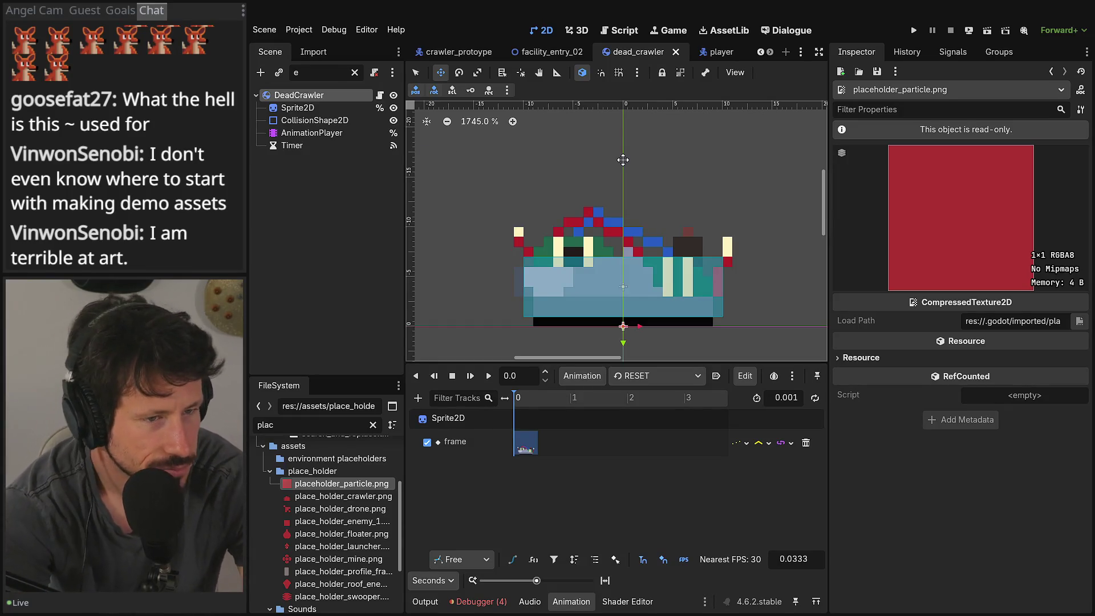
scroll(622, 160, down, 3)
scroll(623, 159, up, 4)
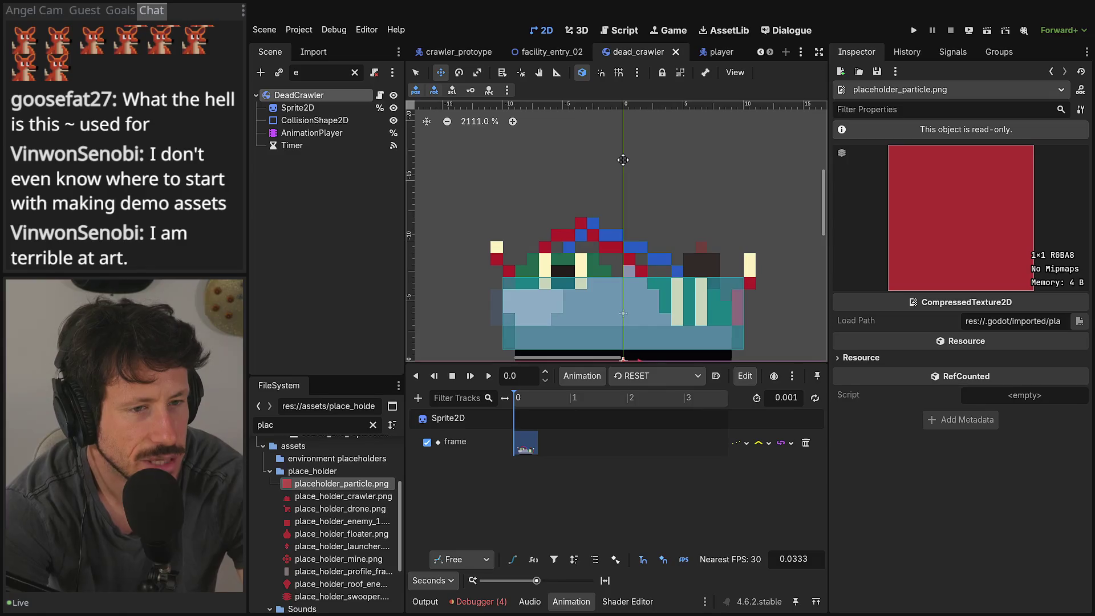
scroll(596, 160, down, 3)
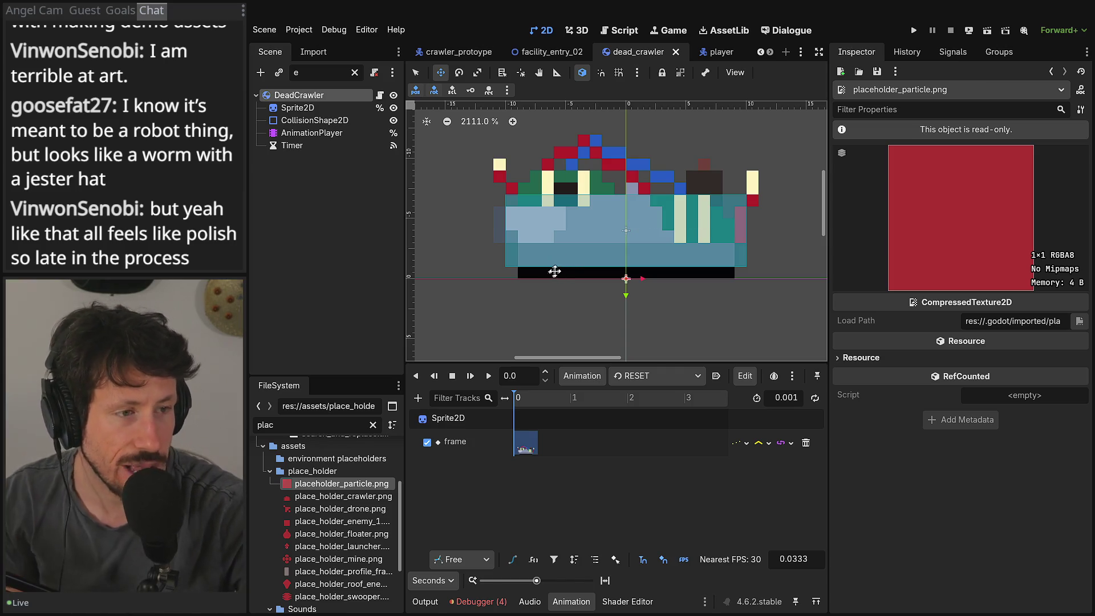
Step: Compare the player and dead_crawler scenes, then return to the facility_entry_02 level
click(309, 228)
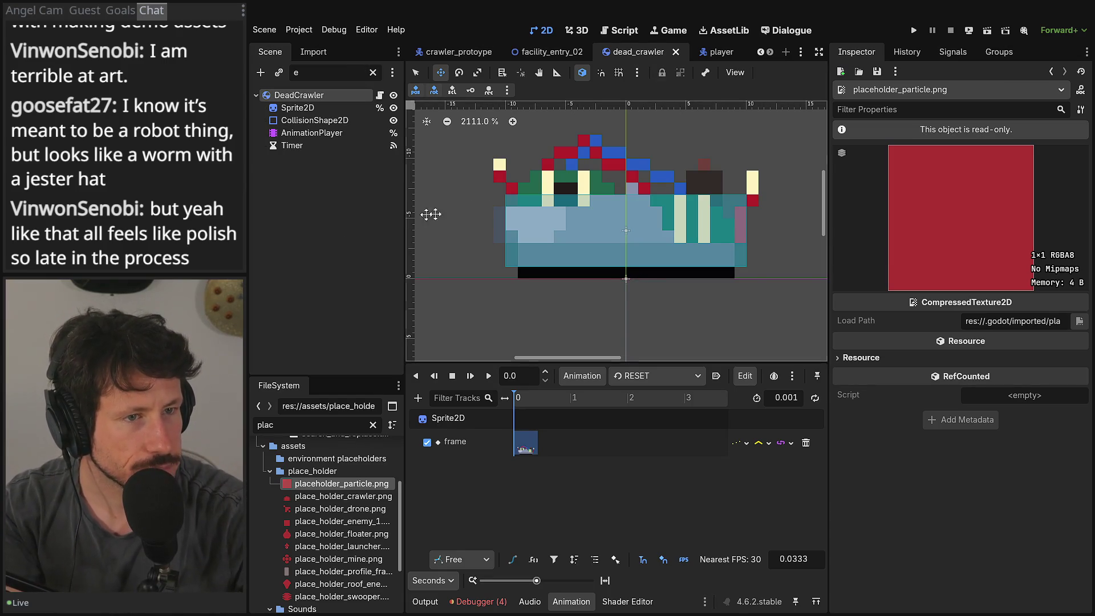
click(712, 58)
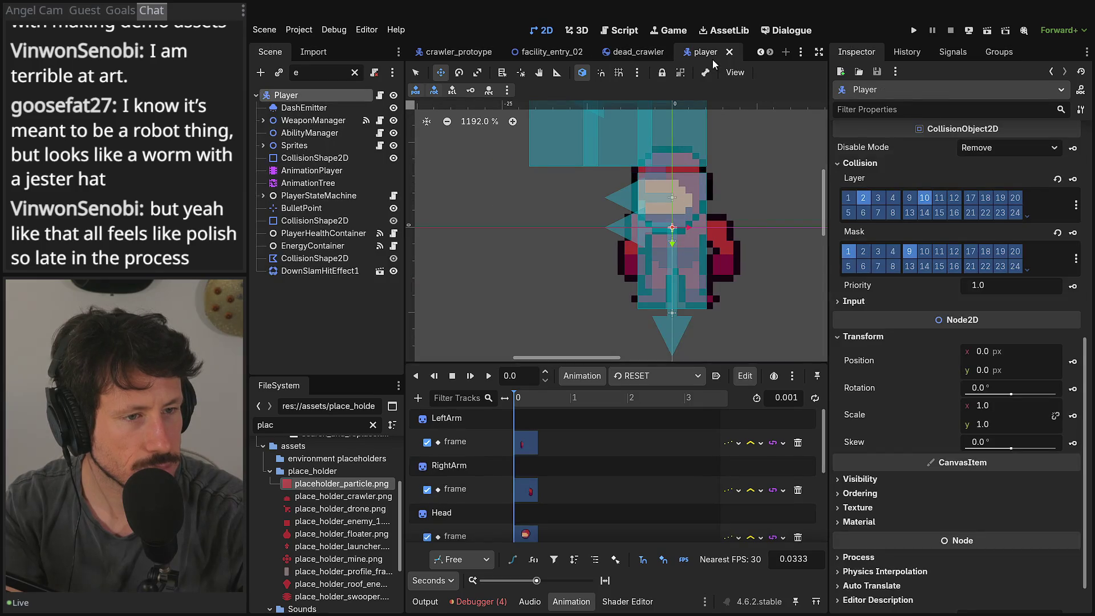
click(628, 51)
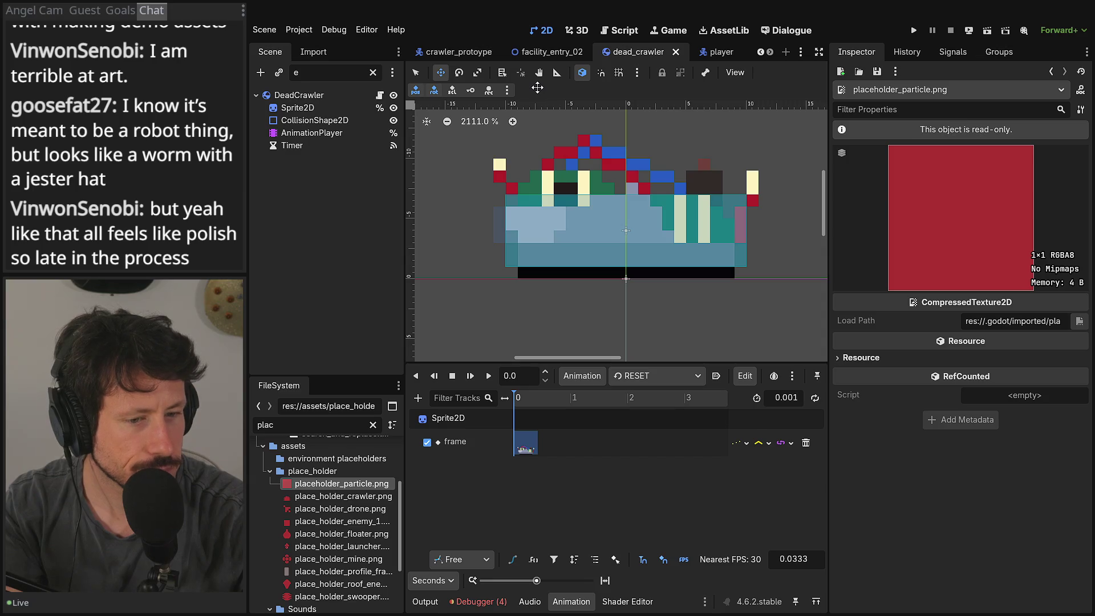
click(547, 51)
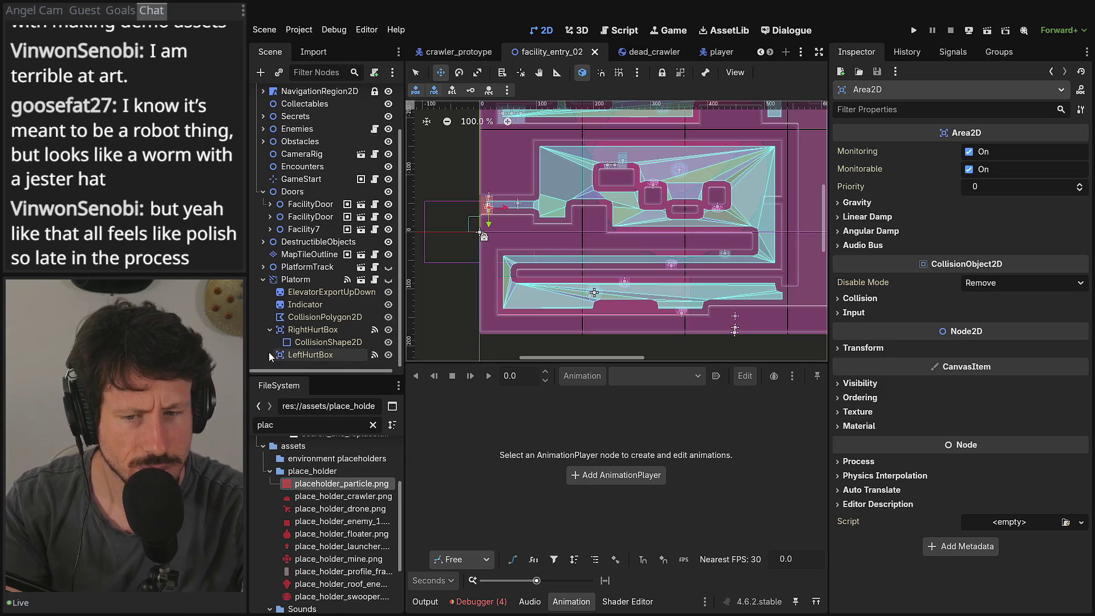
Step: Expand PlatformTrack and make both PlatformTrack and Platorm visible, framing the whole room
click(262, 280)
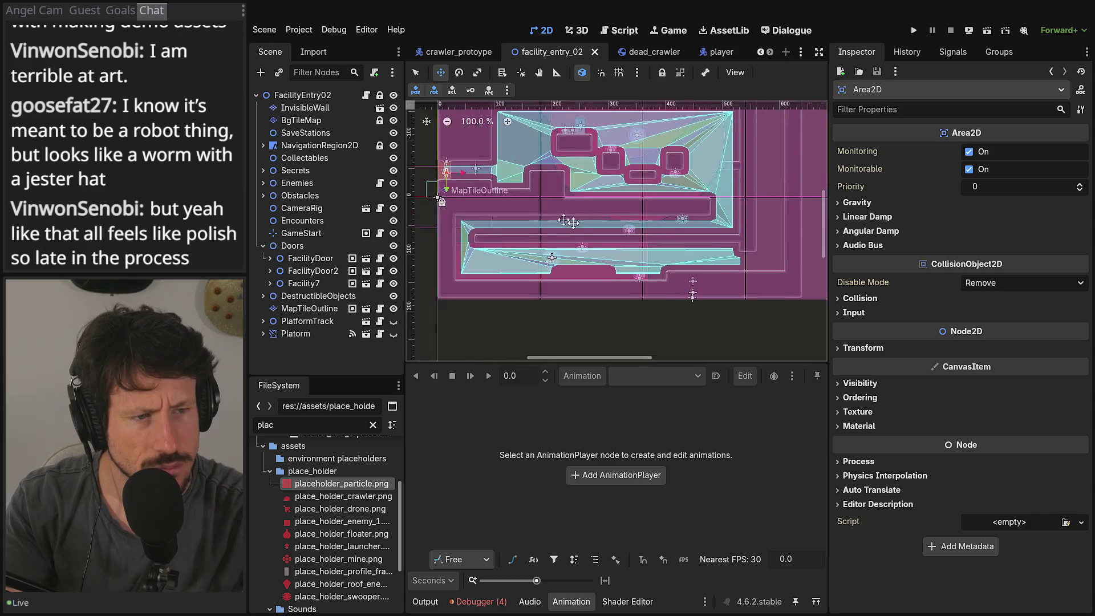
drag(523, 318, 408, 292)
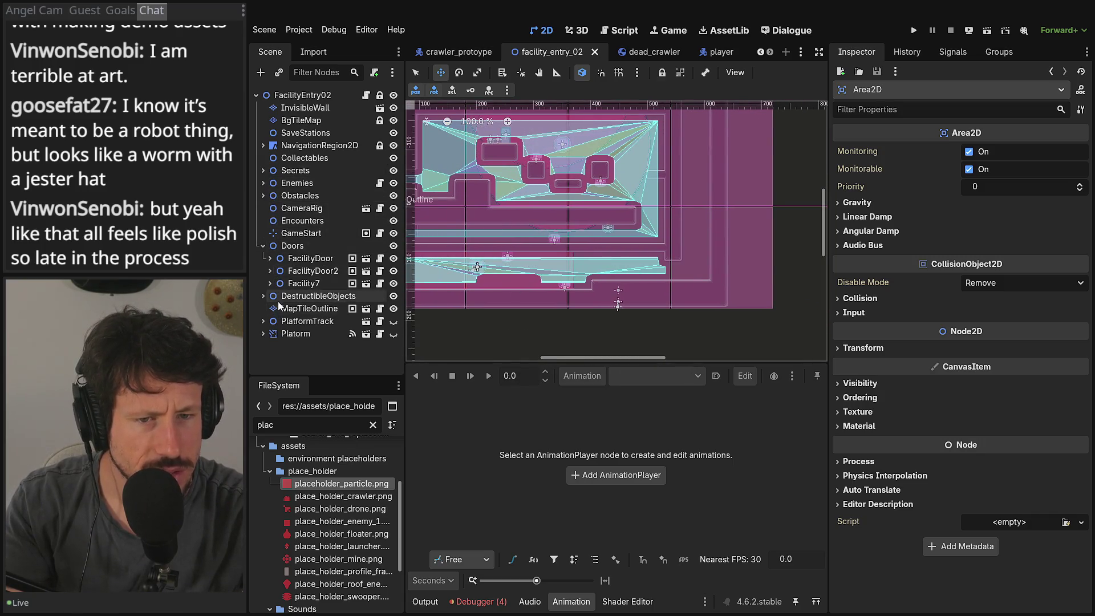
click(263, 321)
click(388, 321)
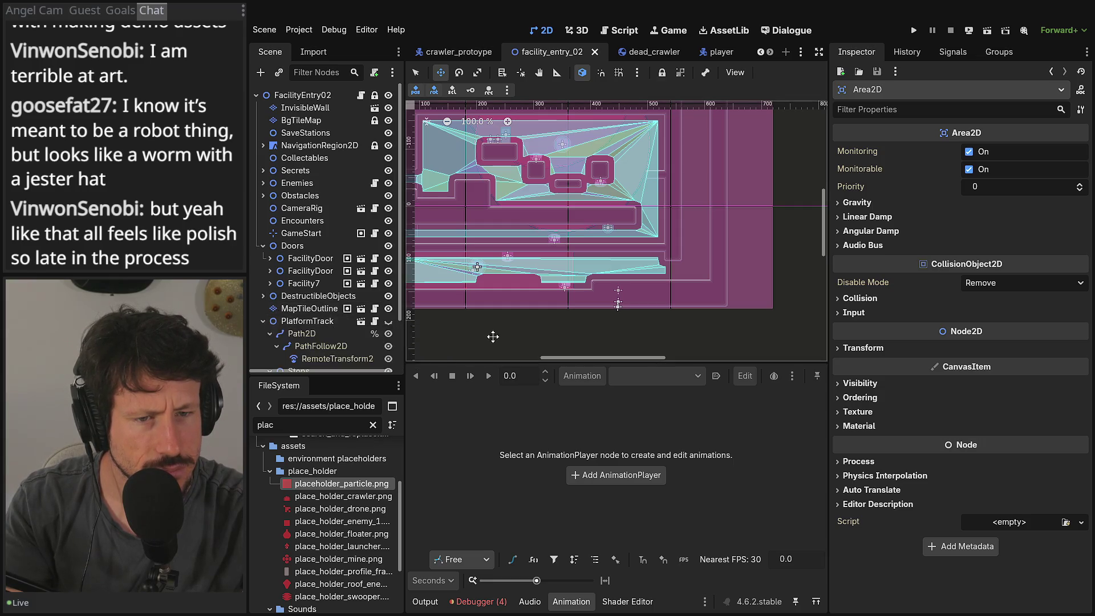
scroll(706, 270, up, 8)
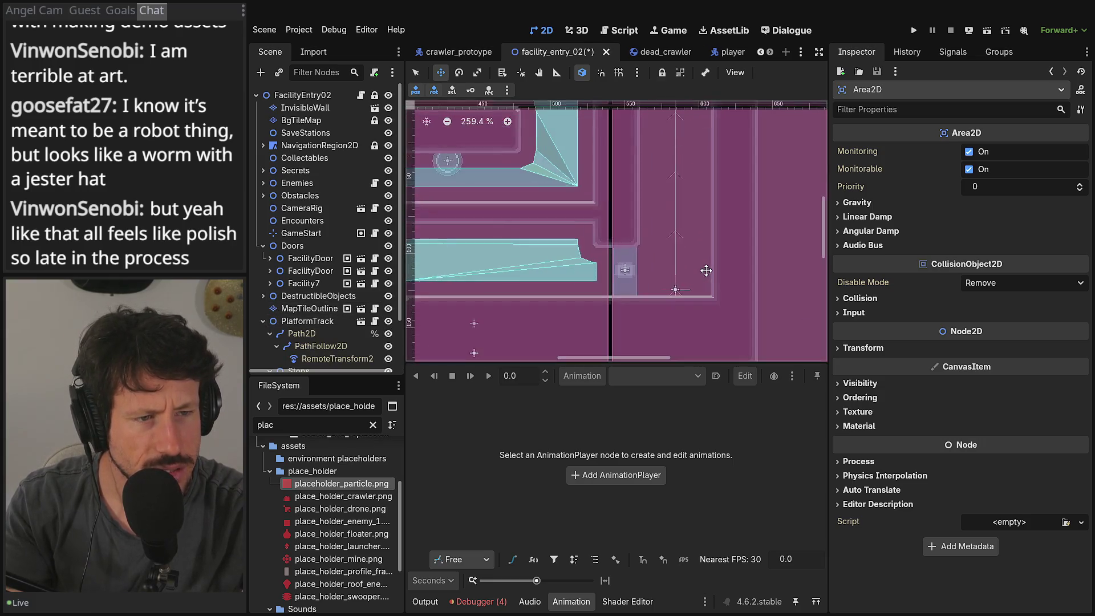
scroll(343, 298, down, 3)
click(388, 356)
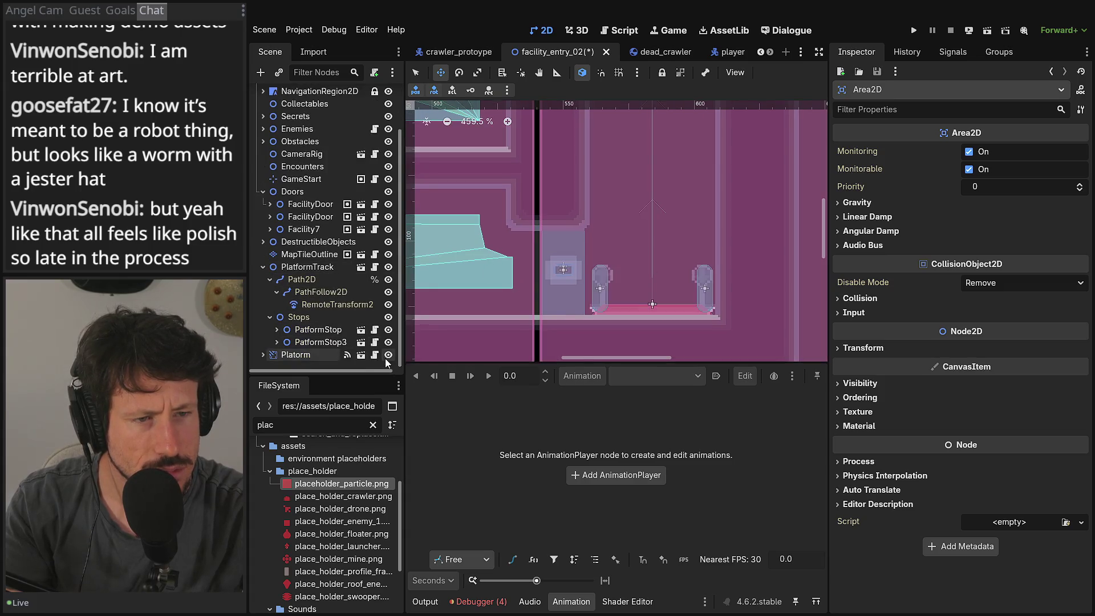
scroll(695, 223, down, 5)
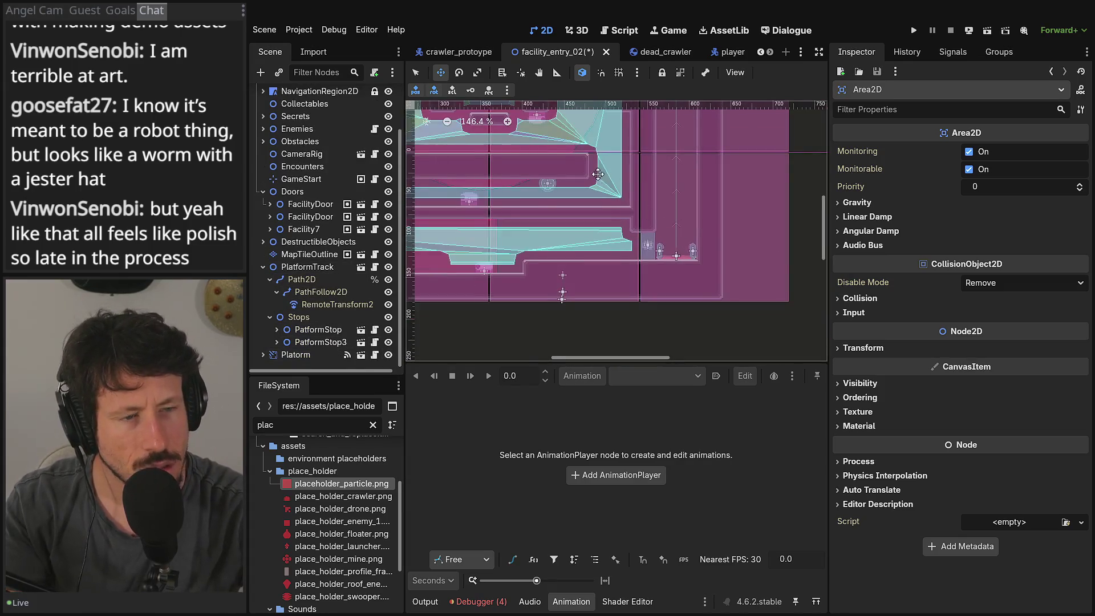
scroll(716, 249, down, 4)
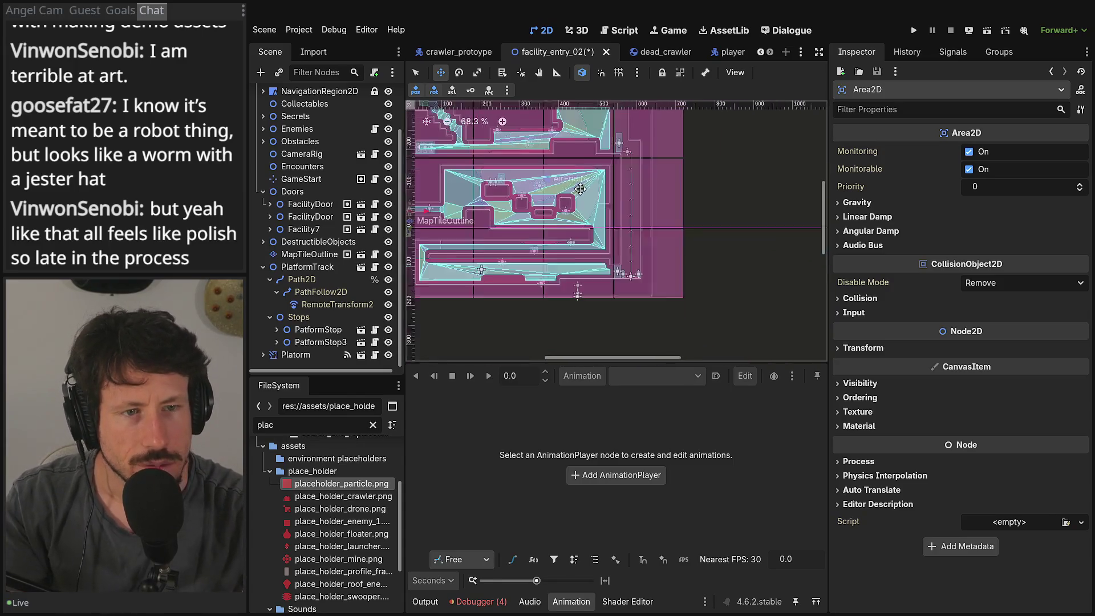
drag(715, 249, 663, 233)
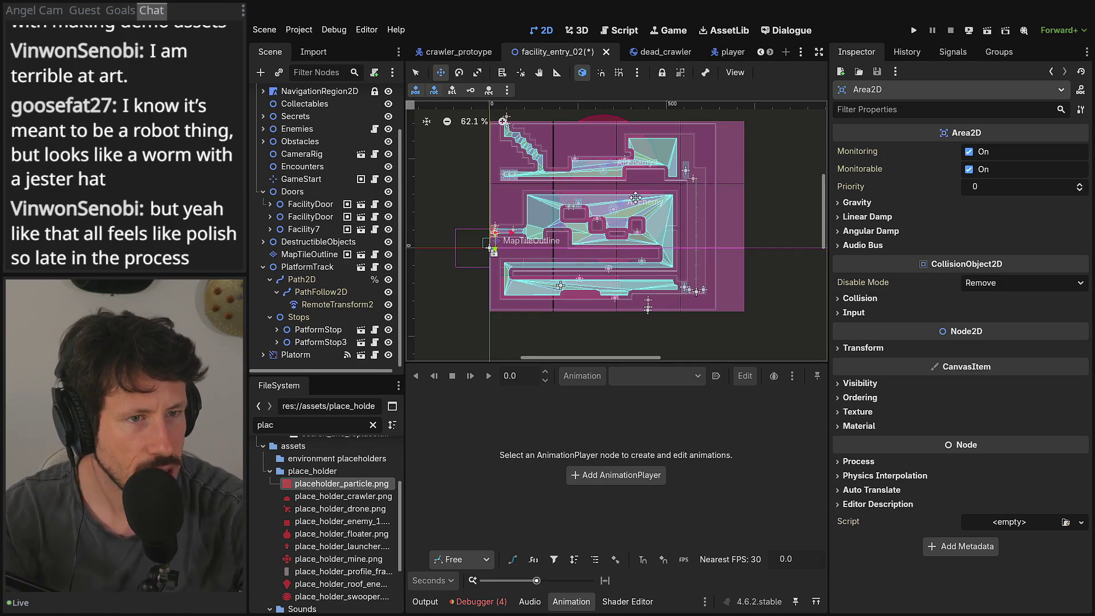
Step: Save the facility_entry_02 scene and launch it for a playtest
key(ctrl+s)
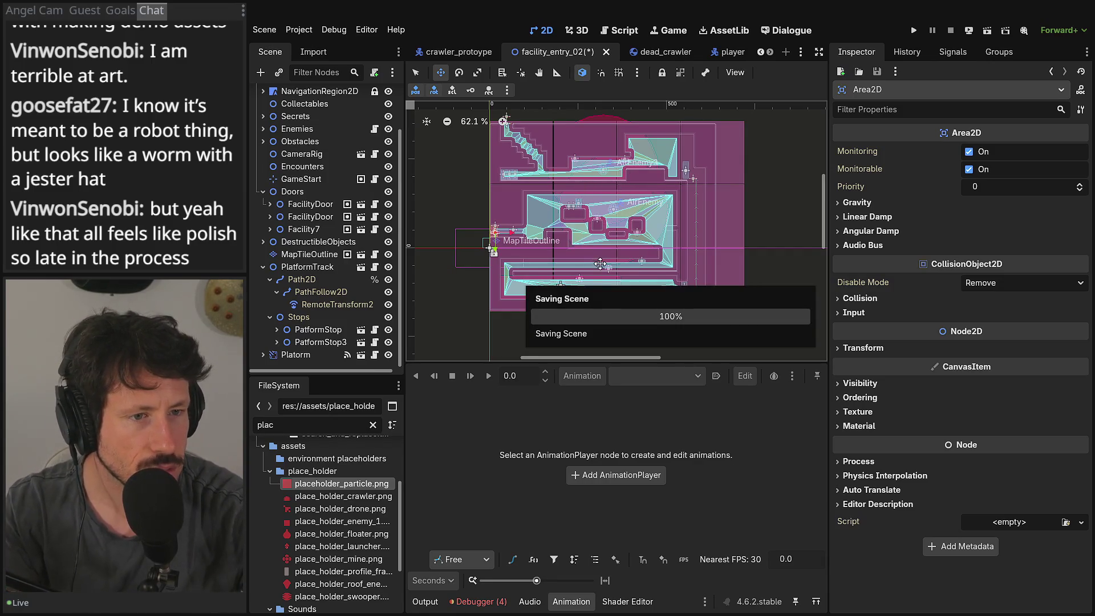
scroll(600, 263, up, 1)
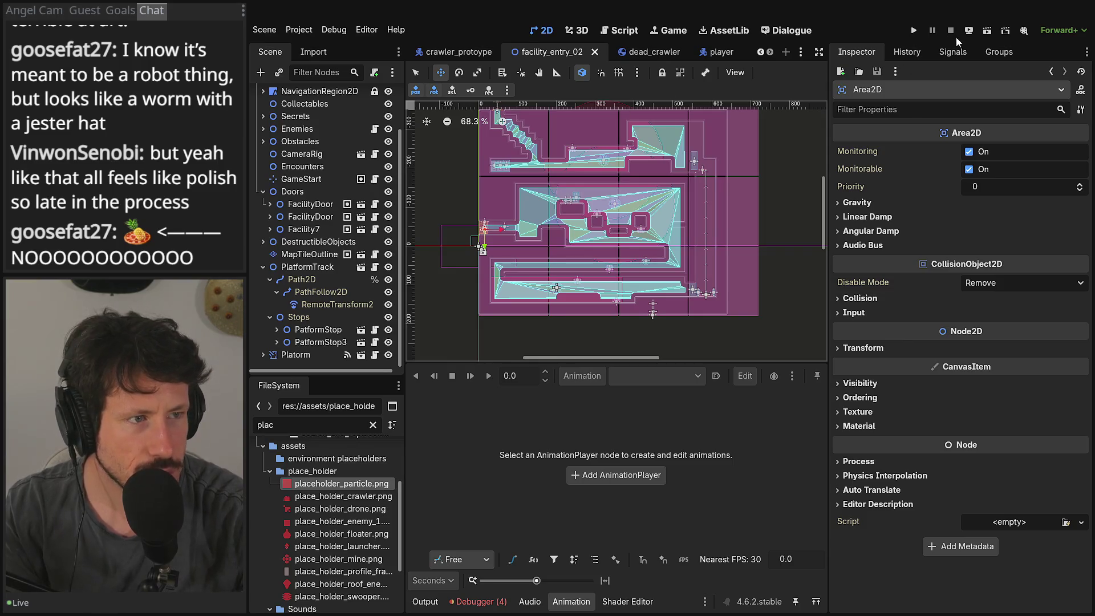
click(1004, 31)
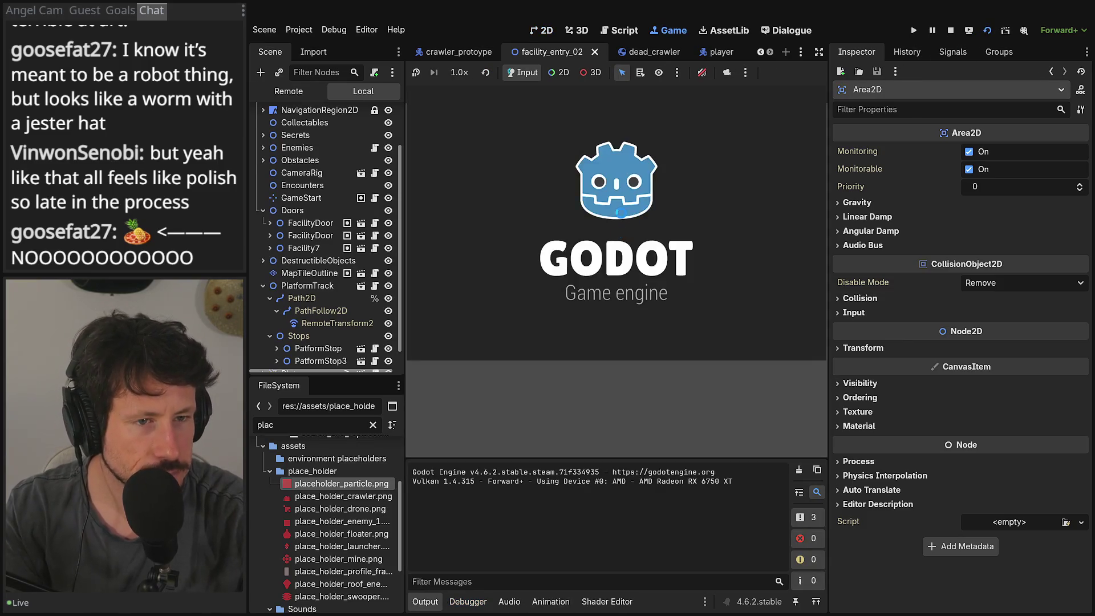
Step: Widen the game area and run the character right through the first rooms and corridors
drag(828, 217, 889, 217)
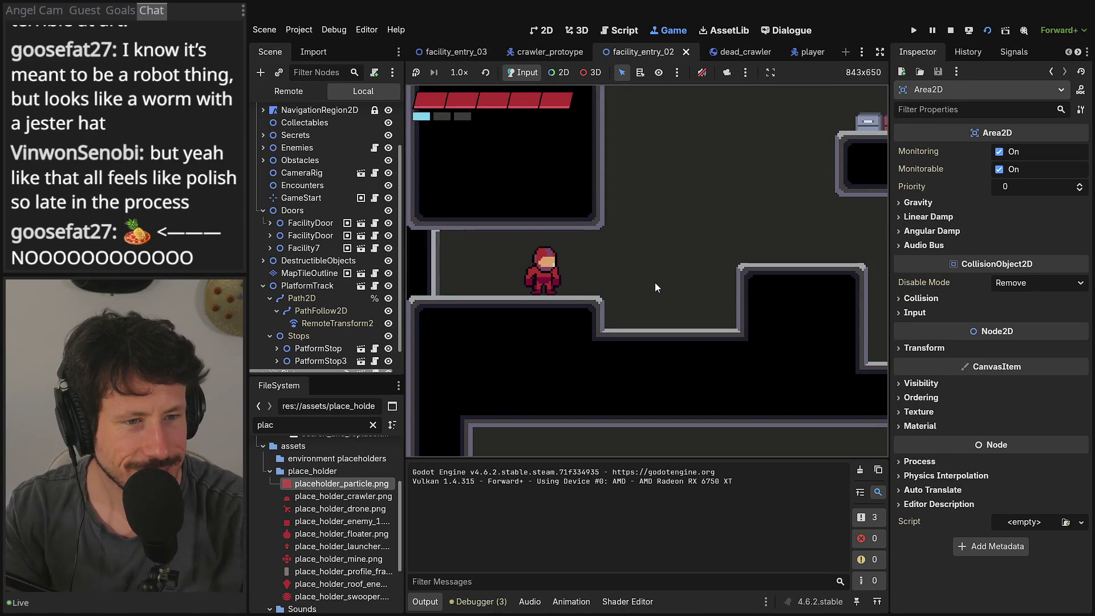
key(Right)
key(space)
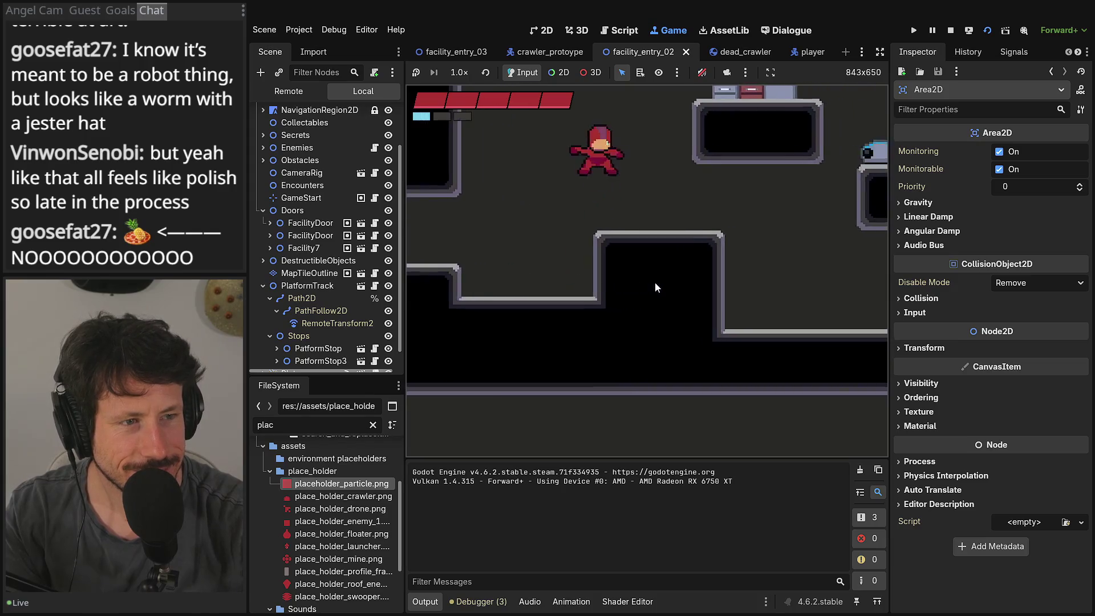
key(Left)
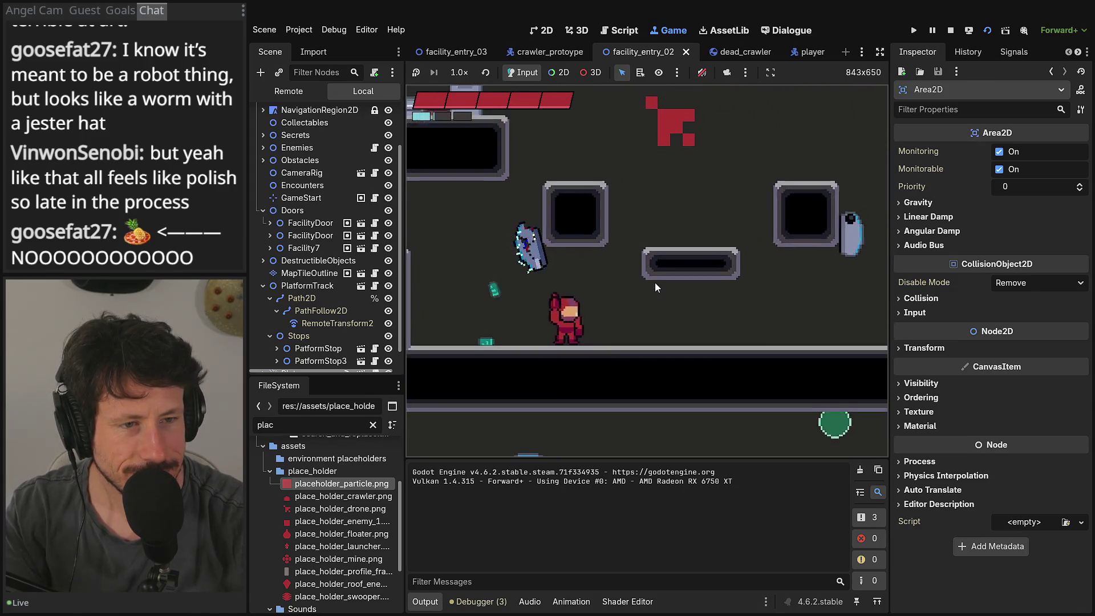
key(Right)
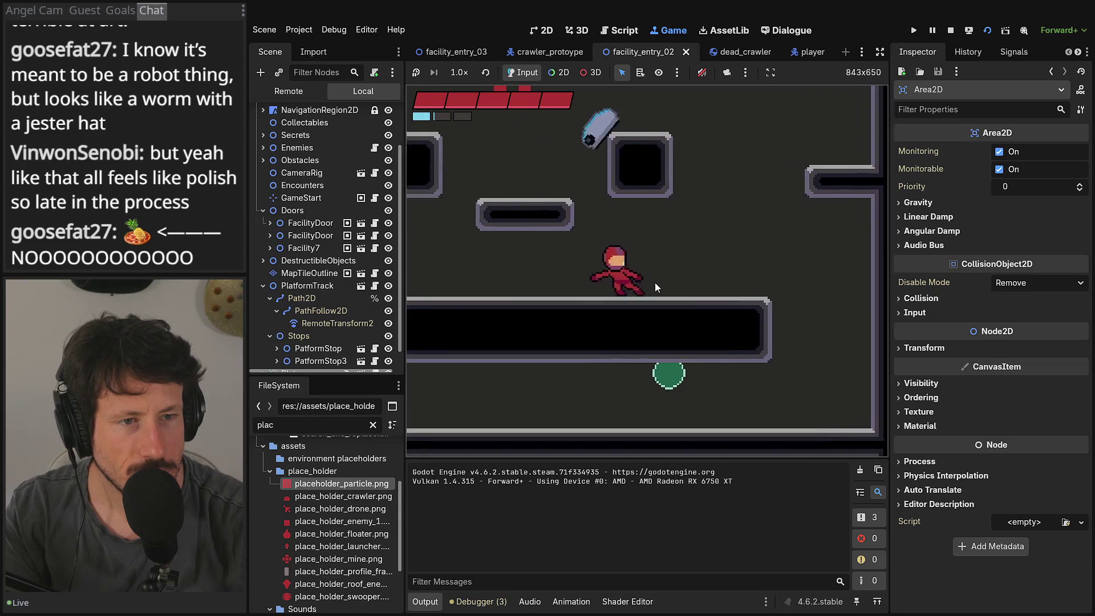
key(Right)
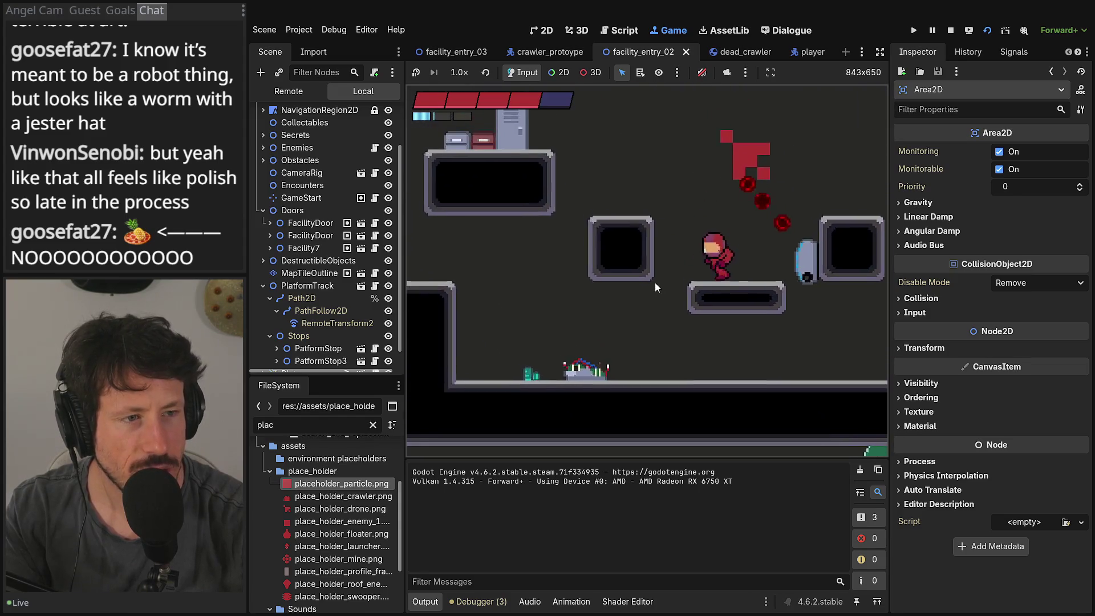
key(Left)
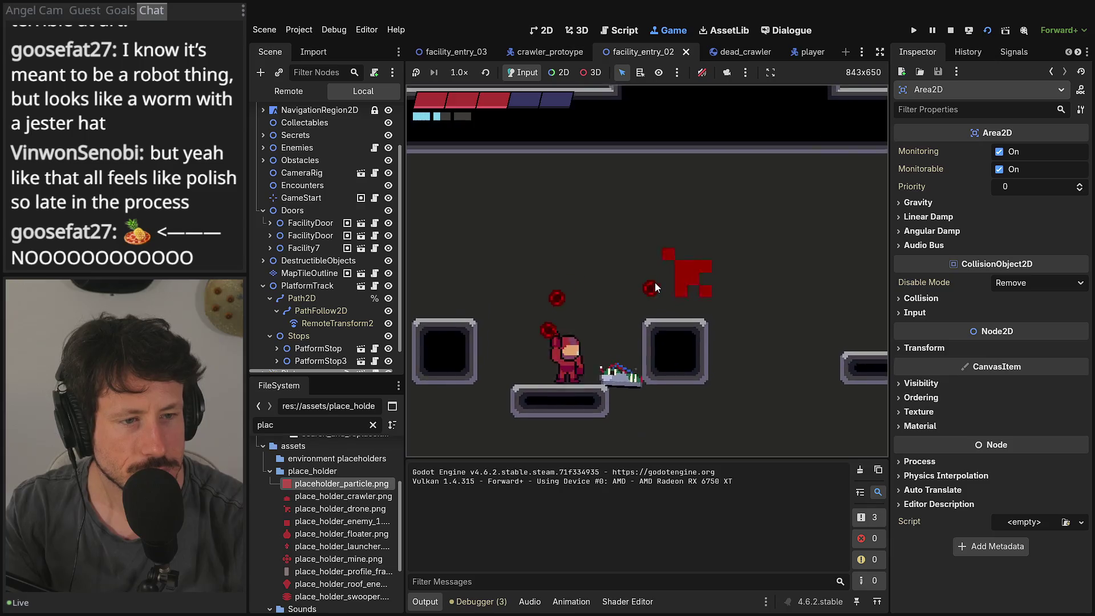
key(Right)
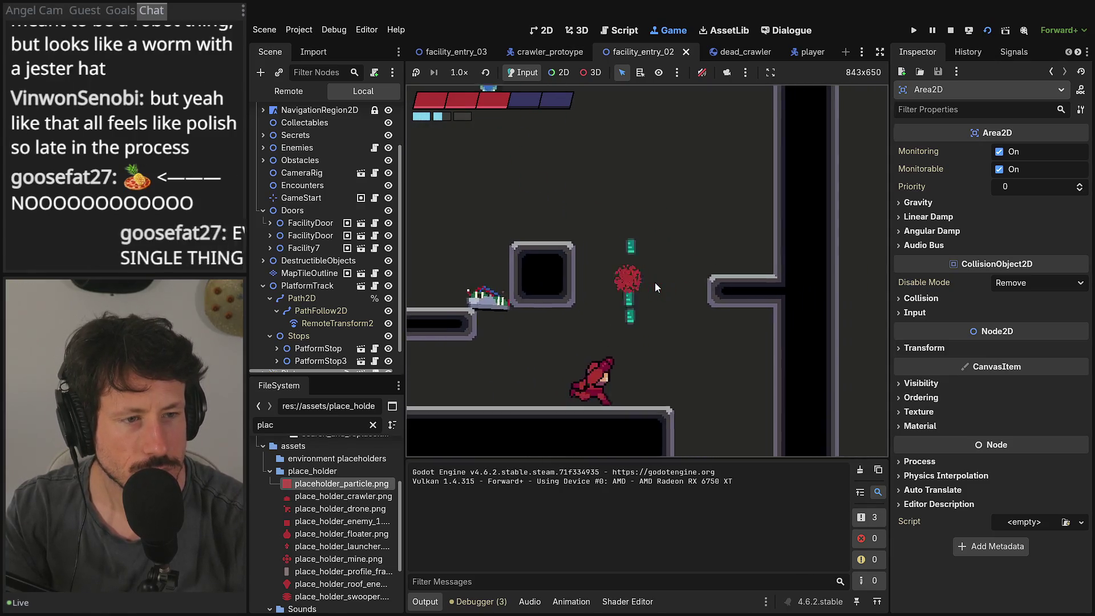
key(Right)
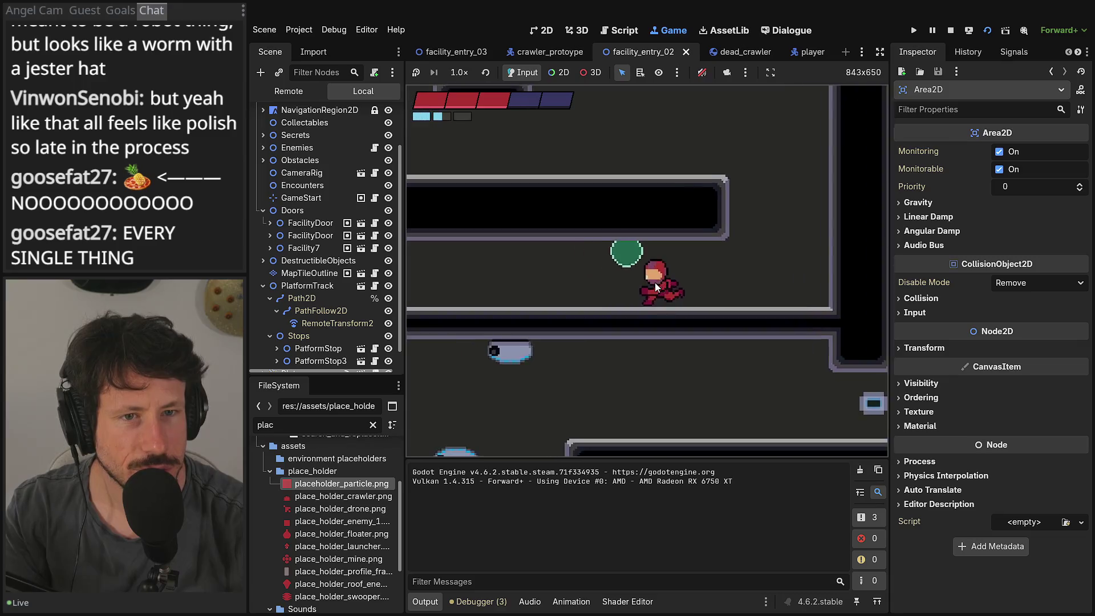
key(Right)
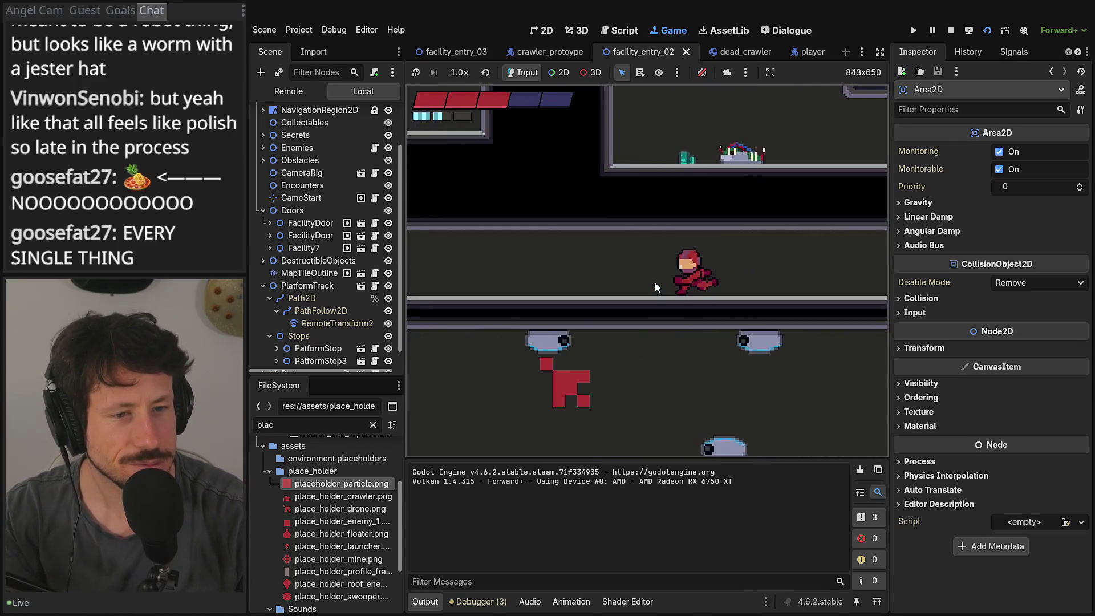
key(Right)
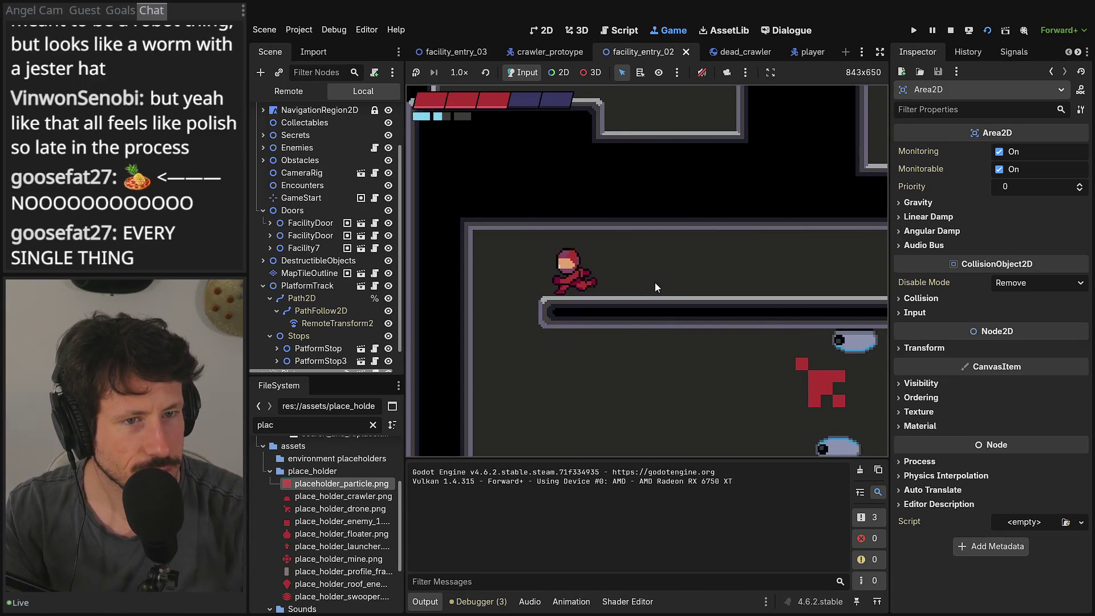
Step: Drop down to destroy the enemy below, run right past the dead crawlers, and enlarge the game view
key(Left)
key(Right)
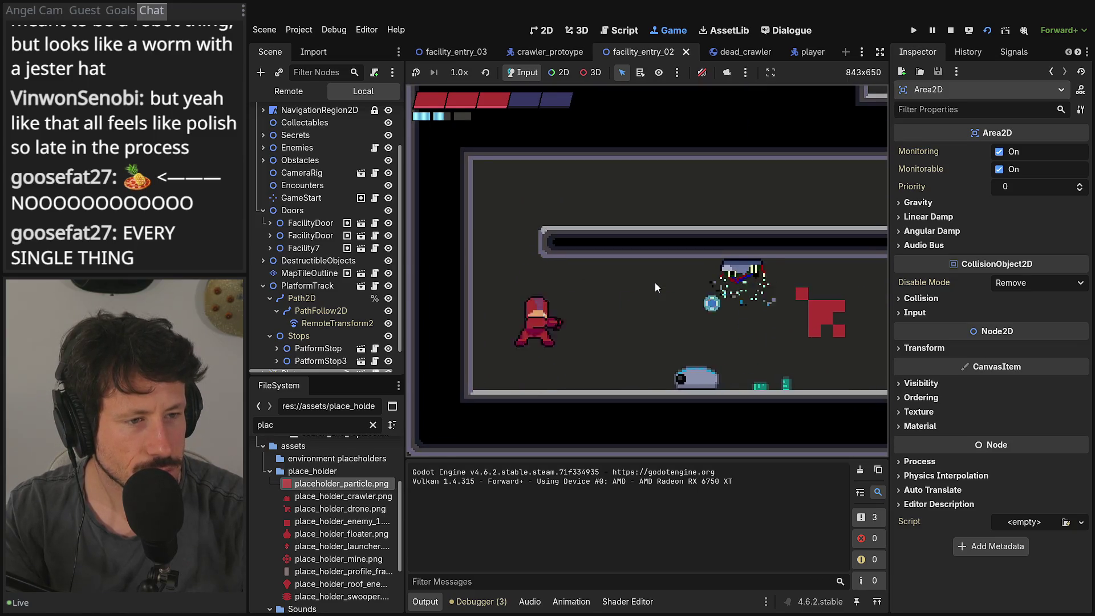
key(Right)
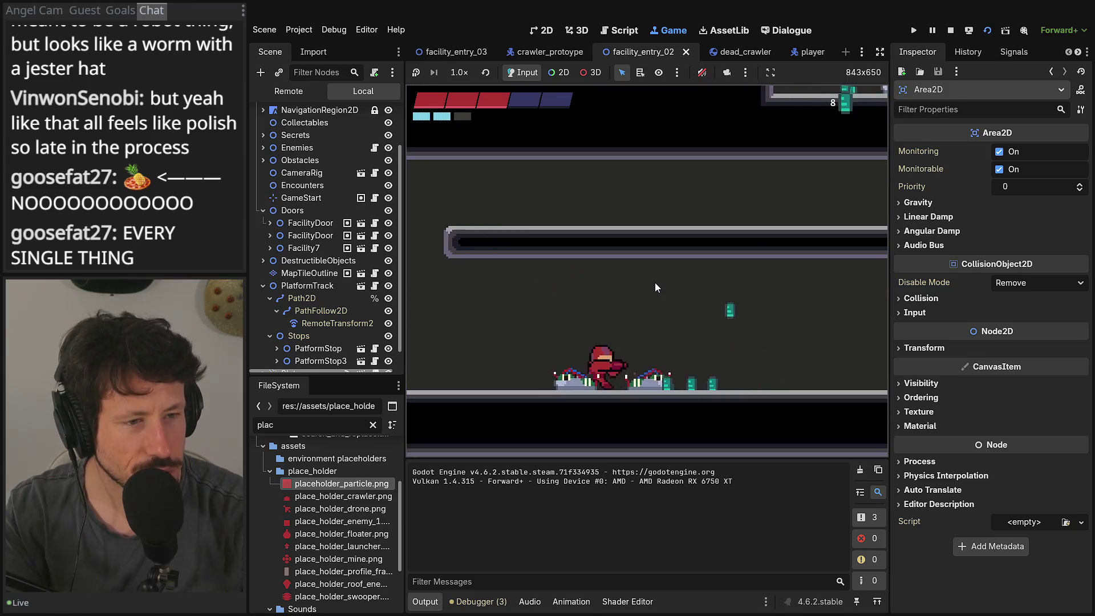
key(Right)
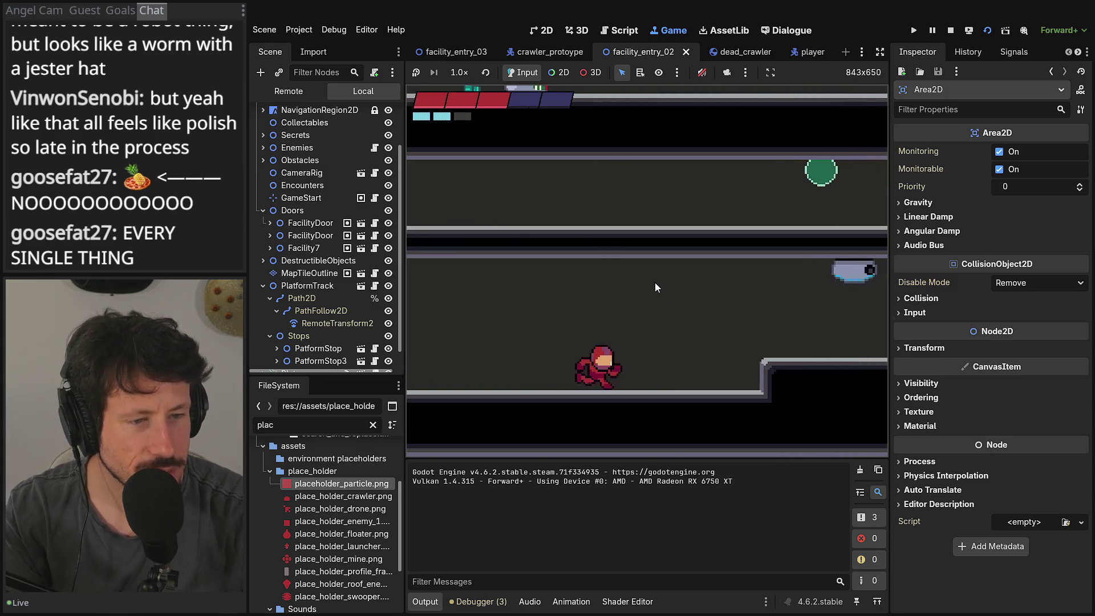
key(Right)
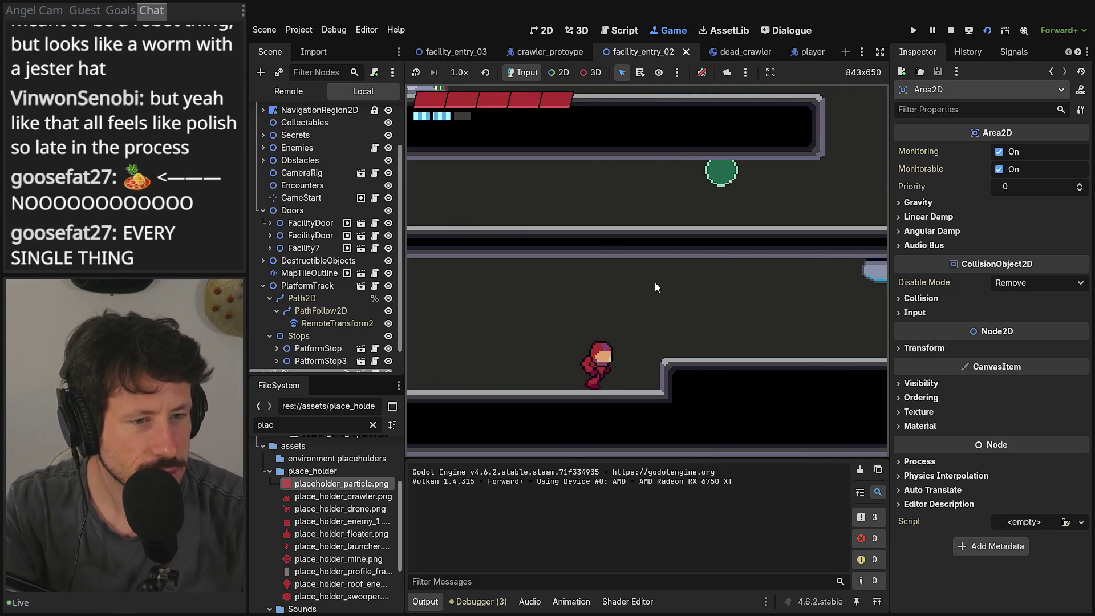
key(Right)
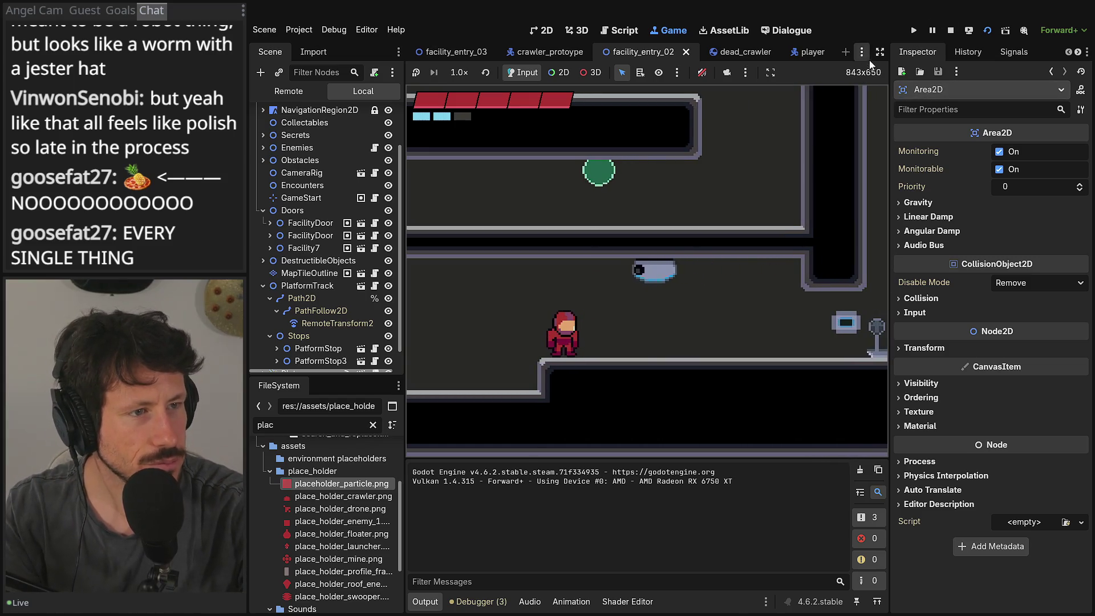
click(880, 52)
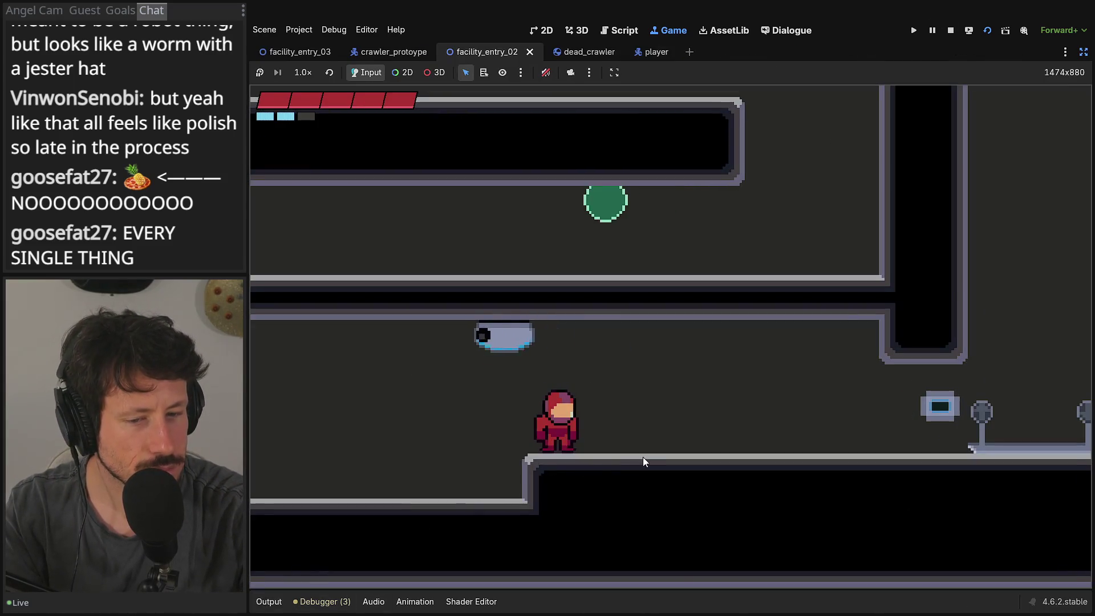
Step: Run back left to the dead crawlers and jump repeatedly into the ceiling crawler until dying
key(Right)
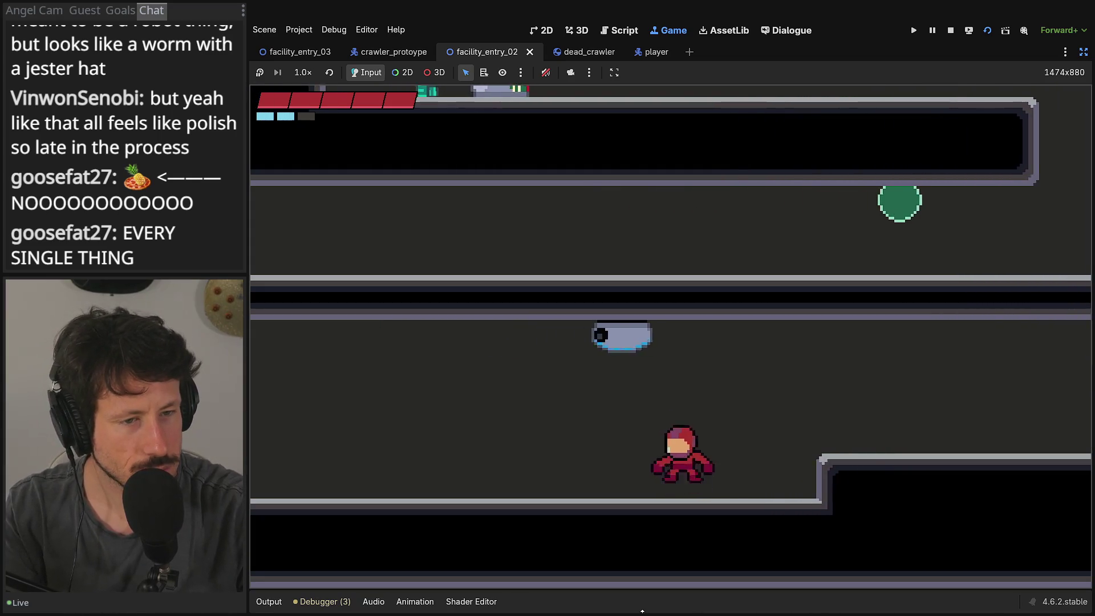
key(space)
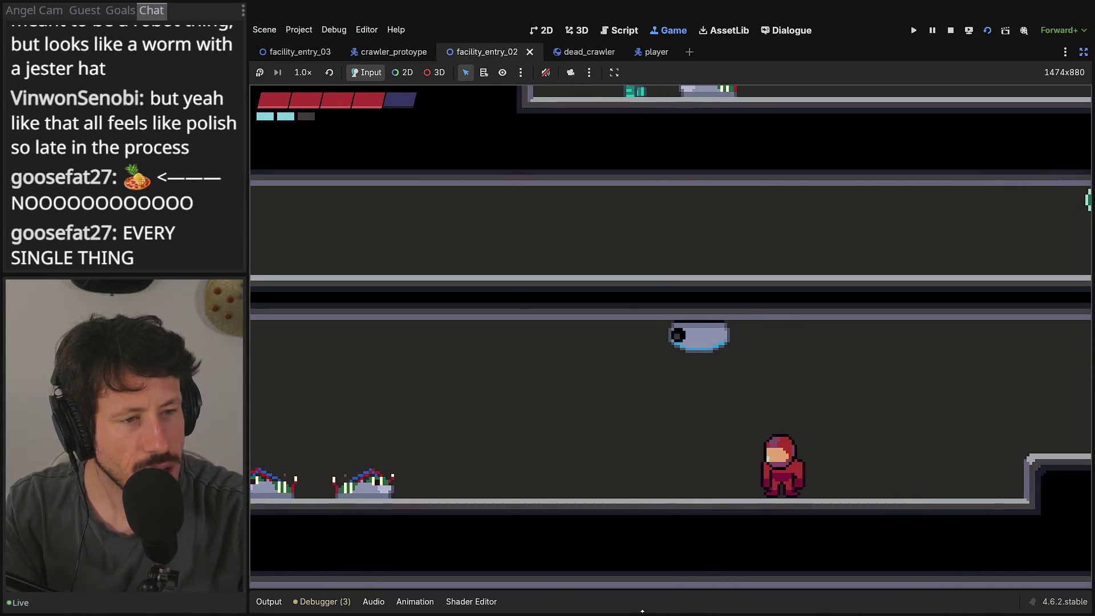
key(Left)
key(space)
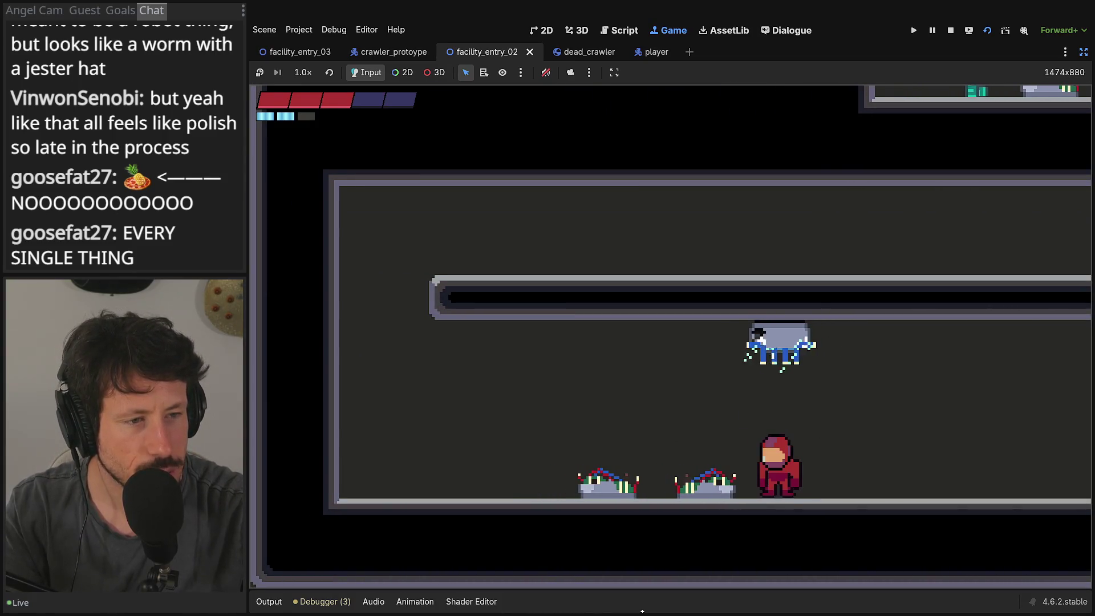
key(Left)
key(space)
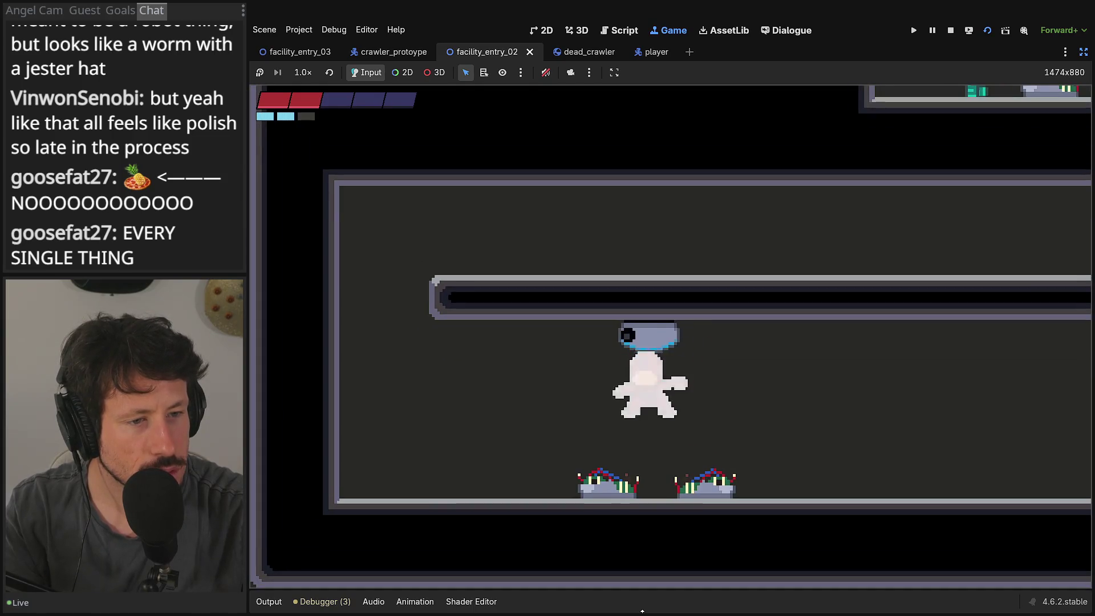
key(Left)
key(space)
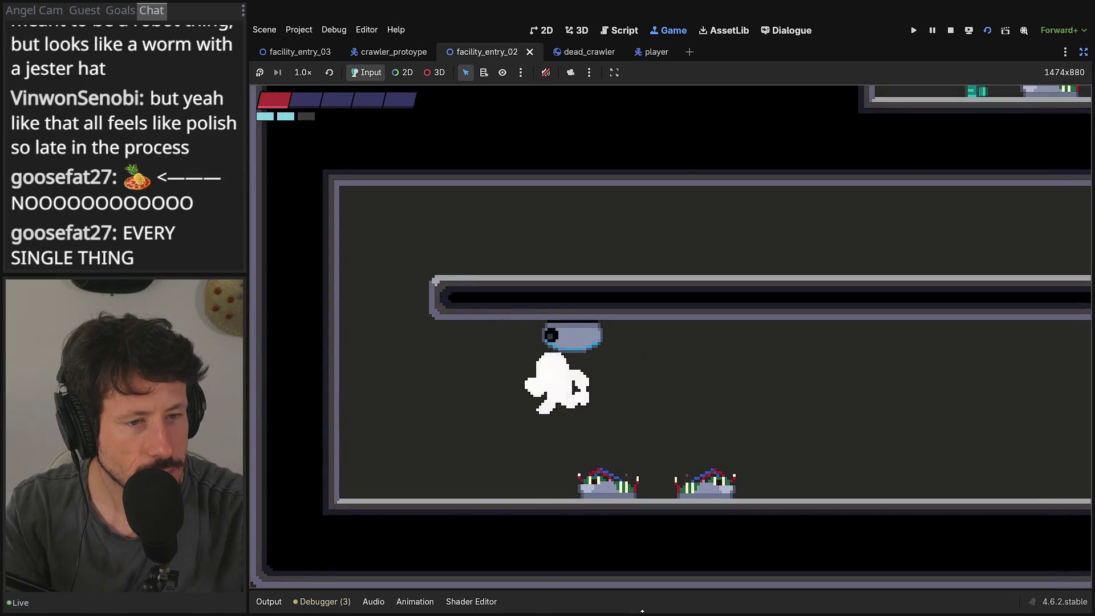
key(Left)
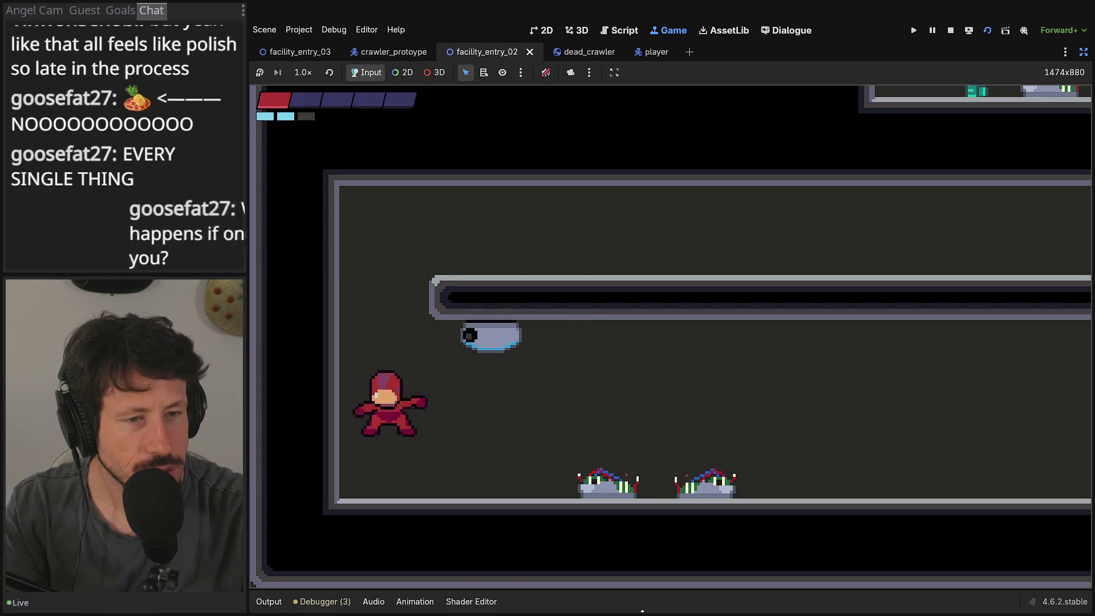
key(space)
key(Left)
key(space)
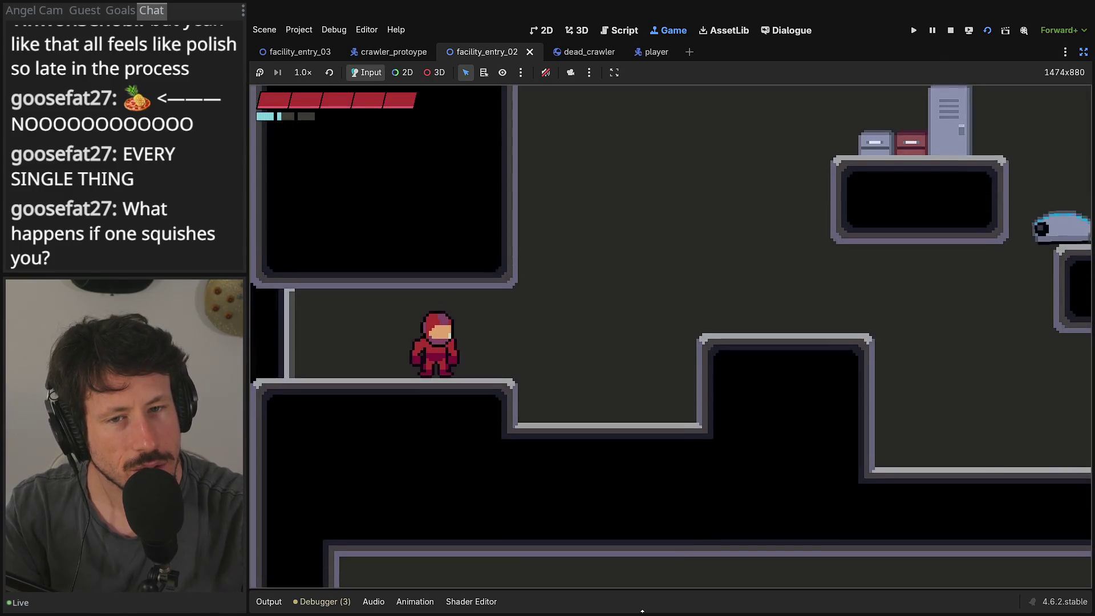
Step: After respawning, hop across the ledges and platforms and walk right toward the crawler
key(Right)
key(space)
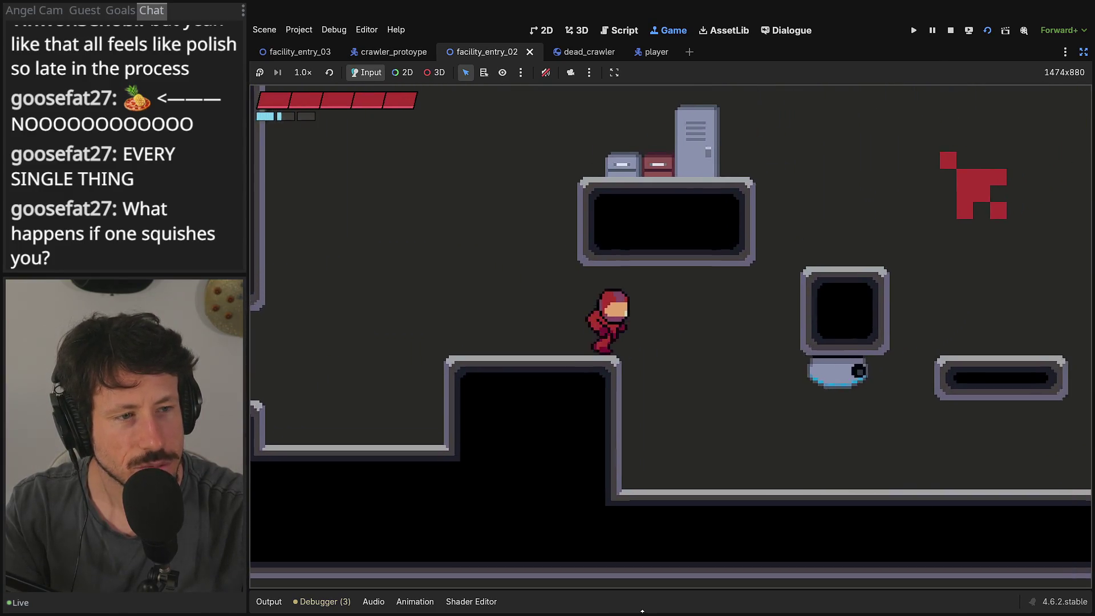
key(Right)
key(space)
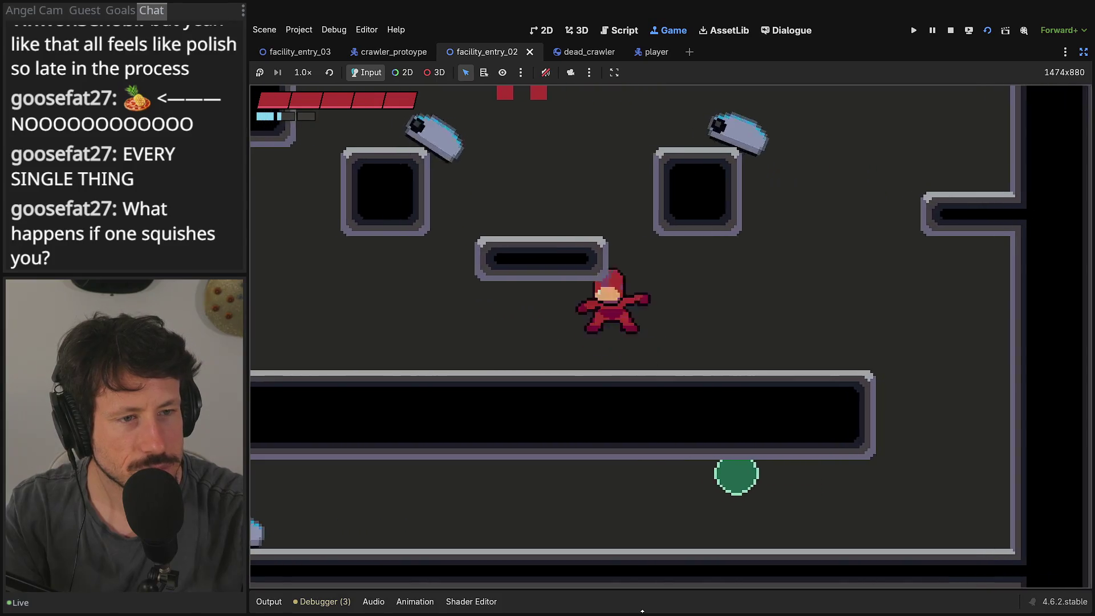
key(space)
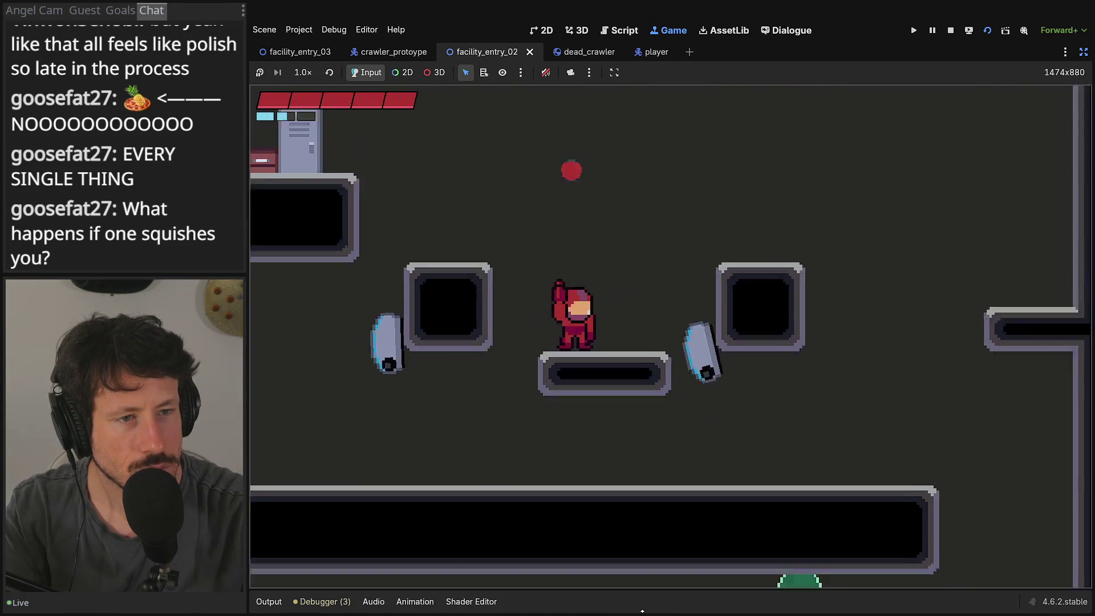
key(Right)
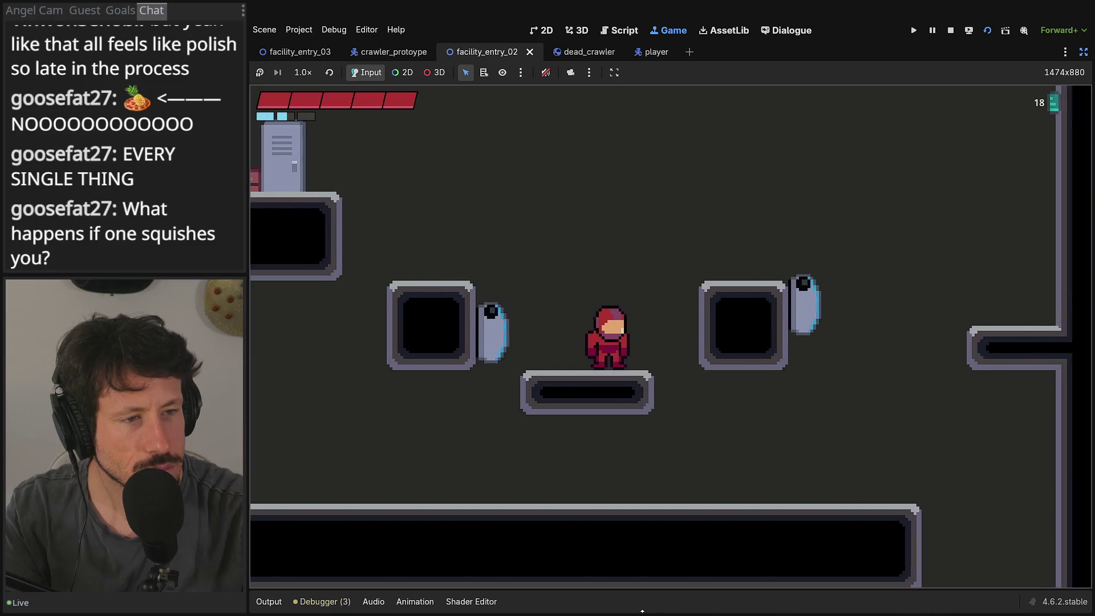
key(space)
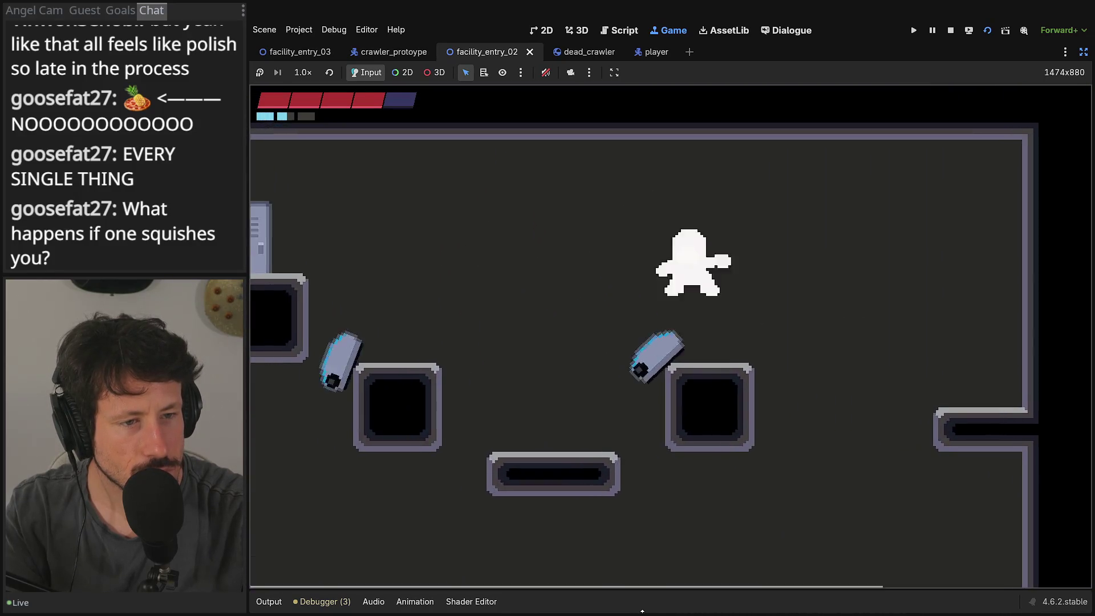
key(Left)
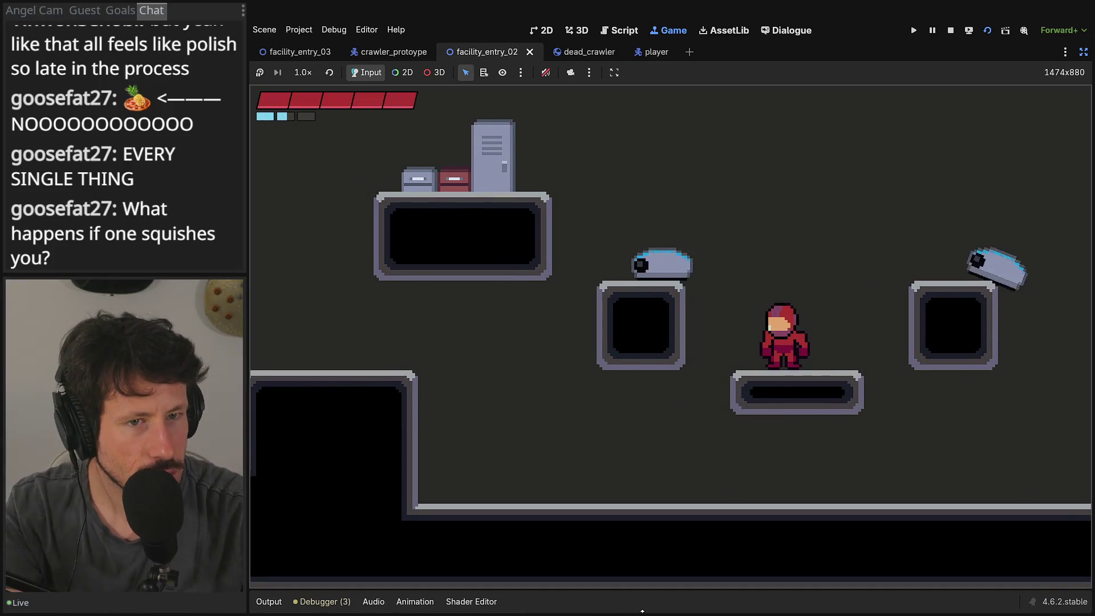
key(Right)
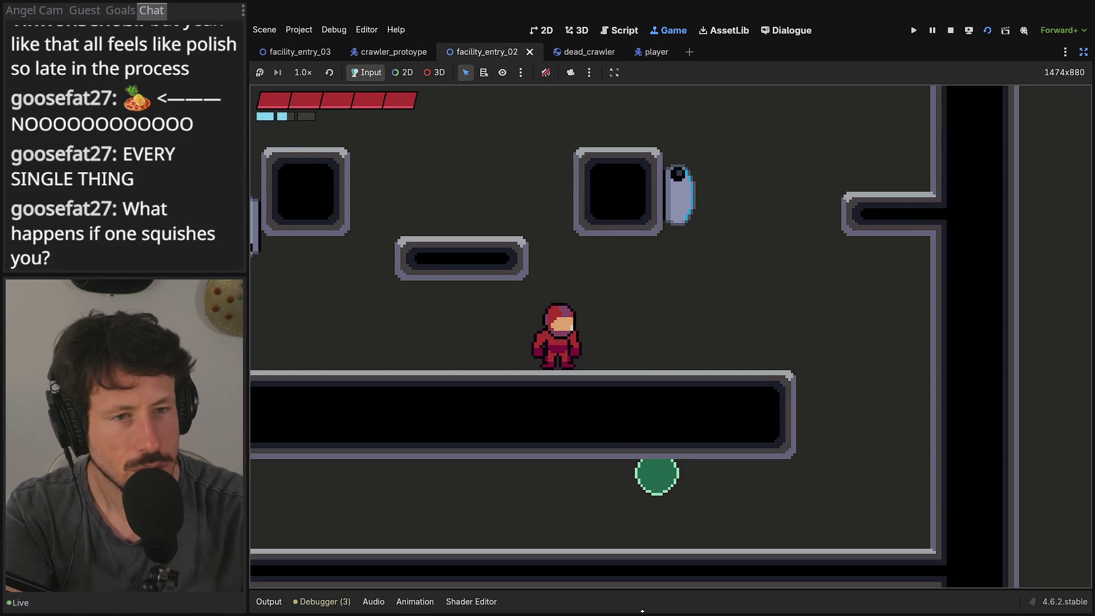
Step: Move right among the crawlers, then turn back and run left across the level
key(d)
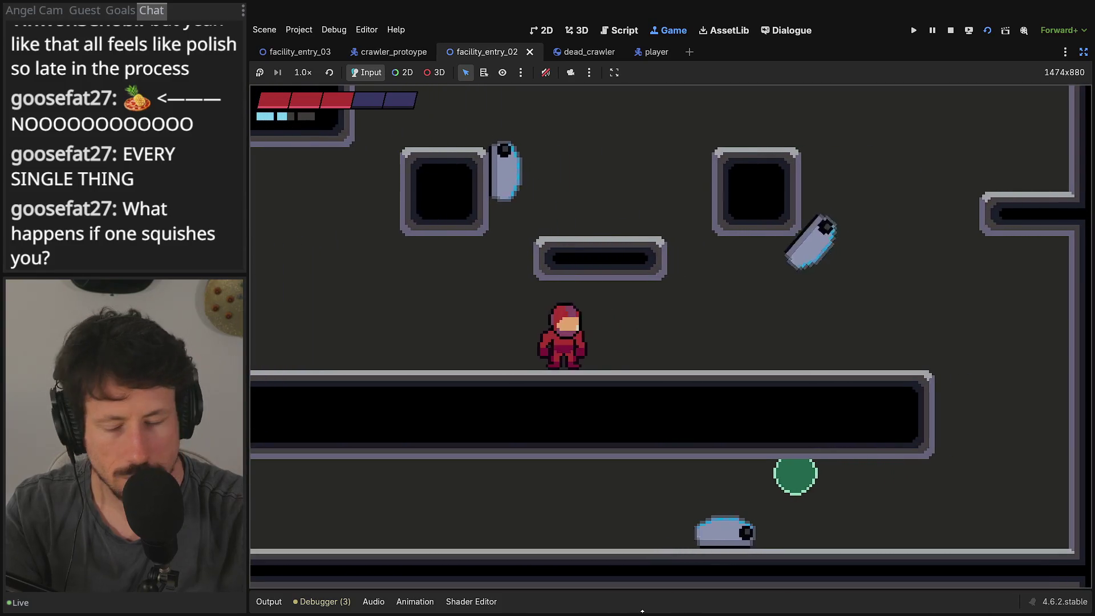
key(Right)
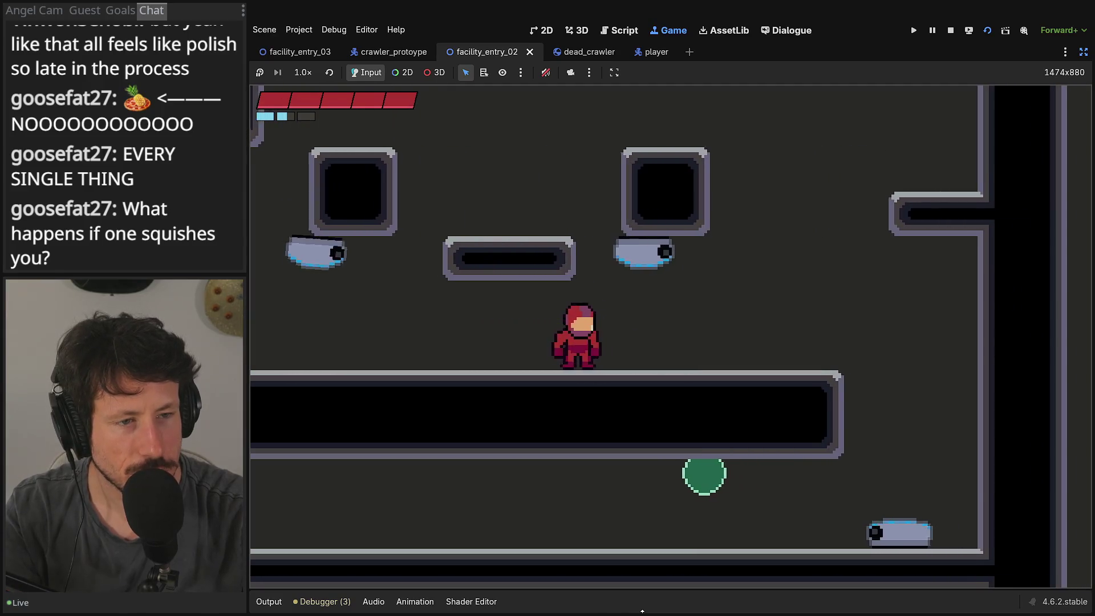
key(Right)
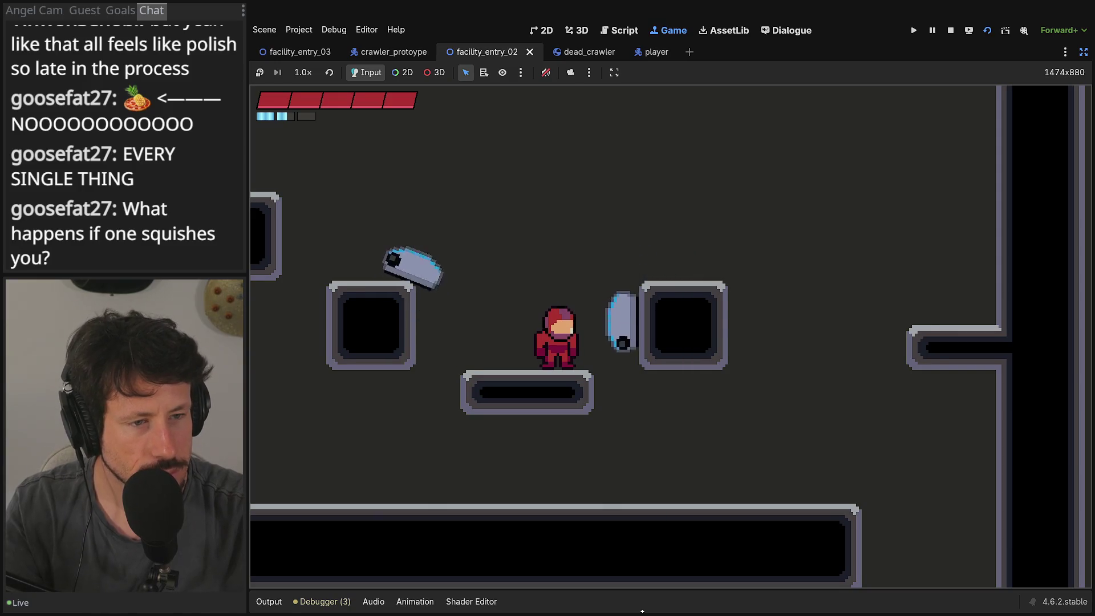
key(Left)
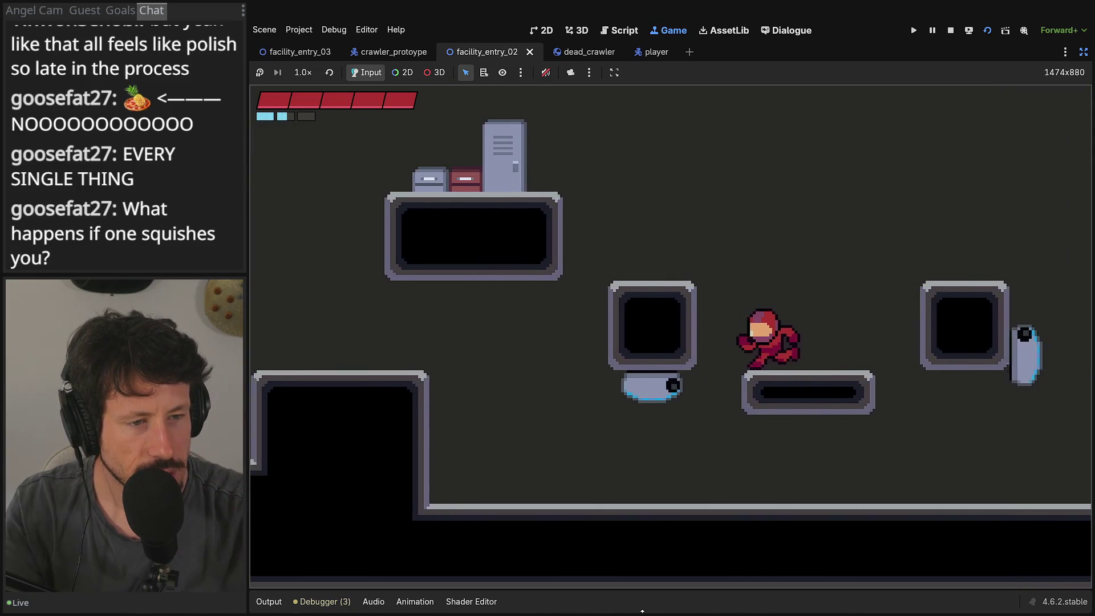
key(Right)
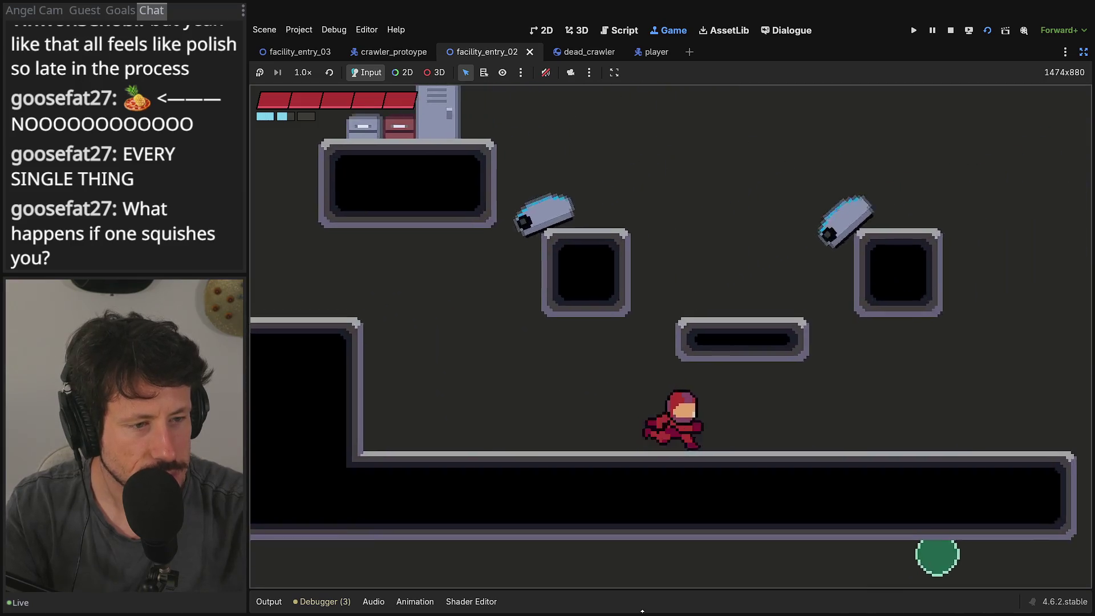
key(Left)
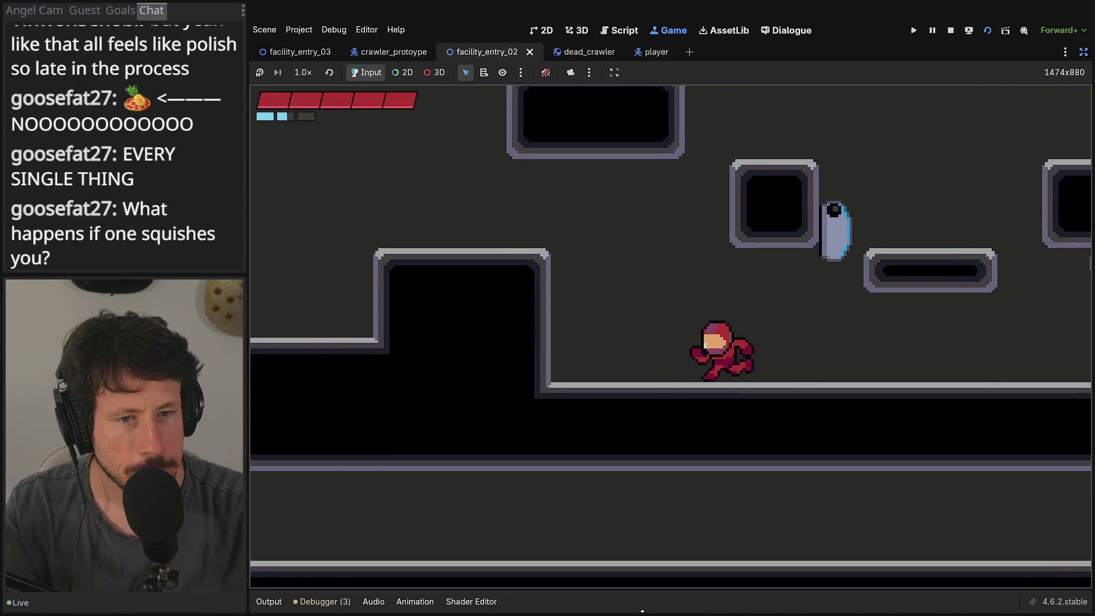
key(space)
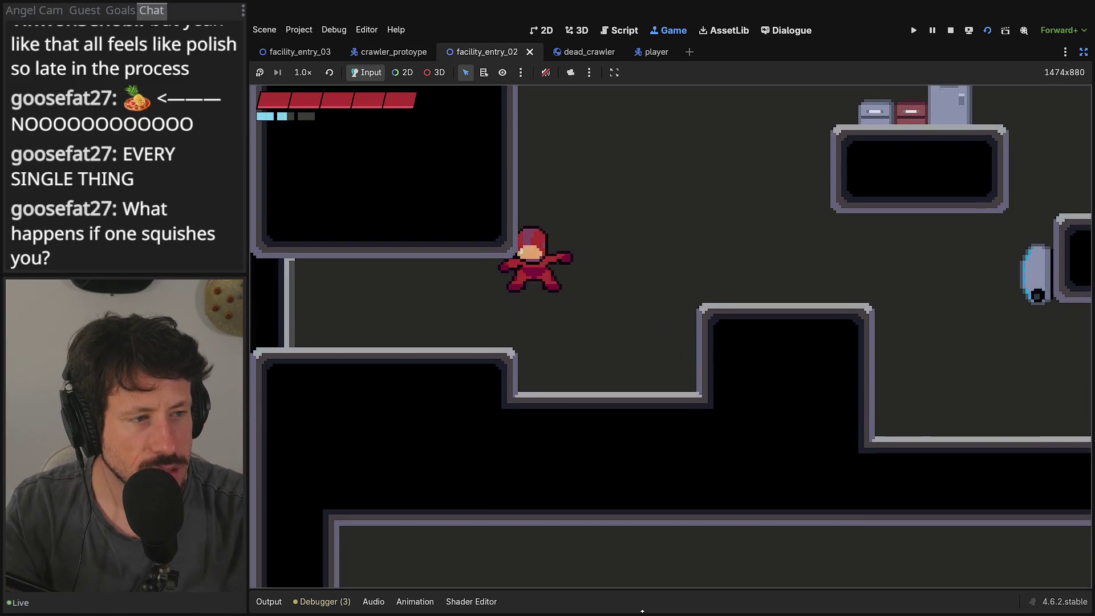
Step: Run left through the exit, shoot the red enemy, then climb onto the higher platform on the right
key(Left)
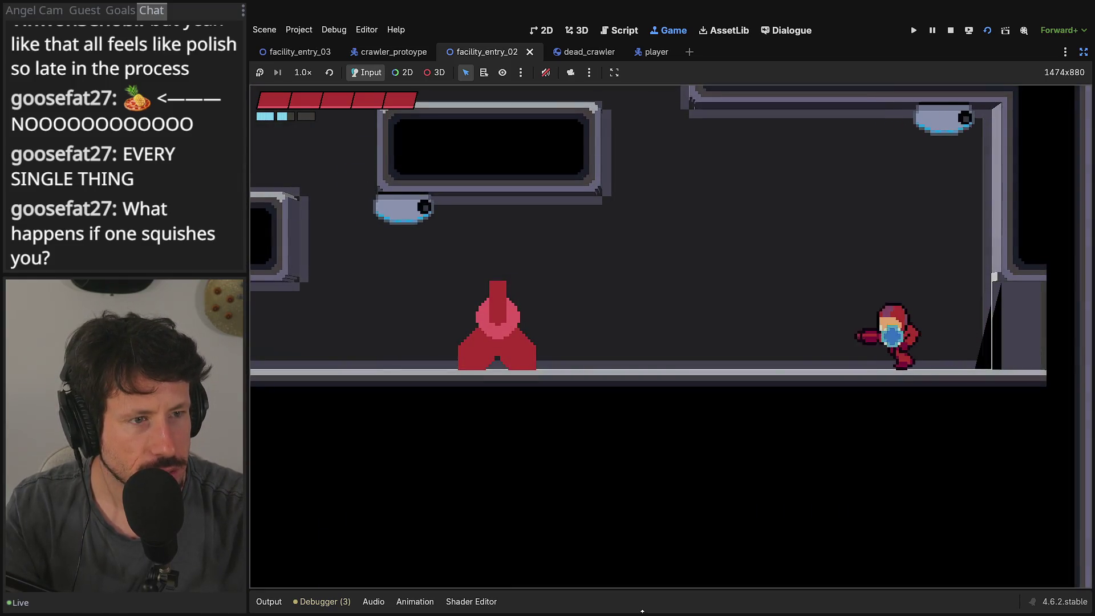
key(Left)
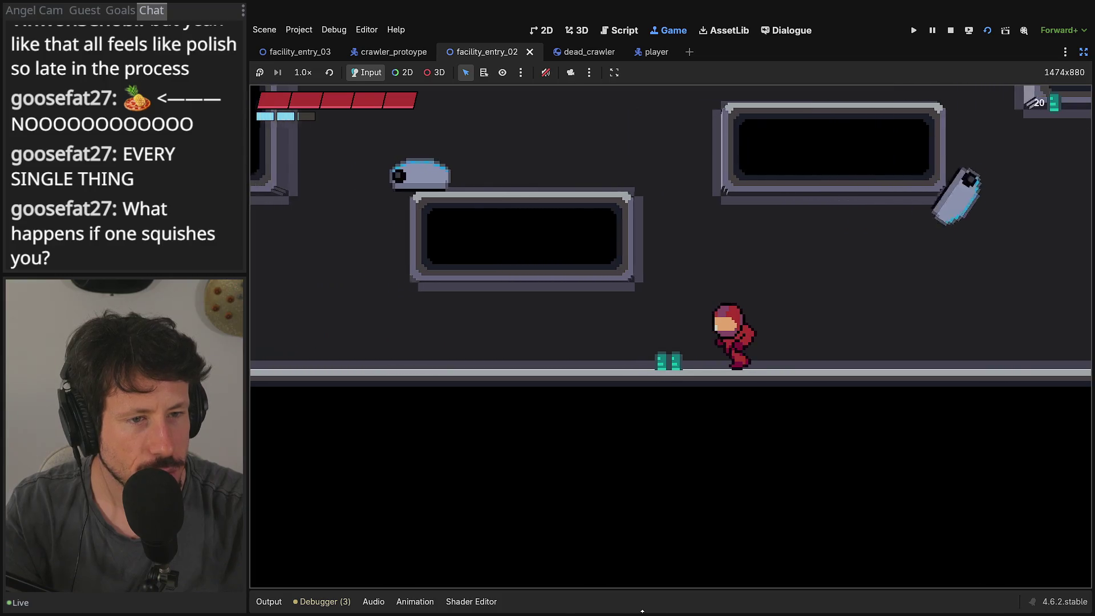
key(Left)
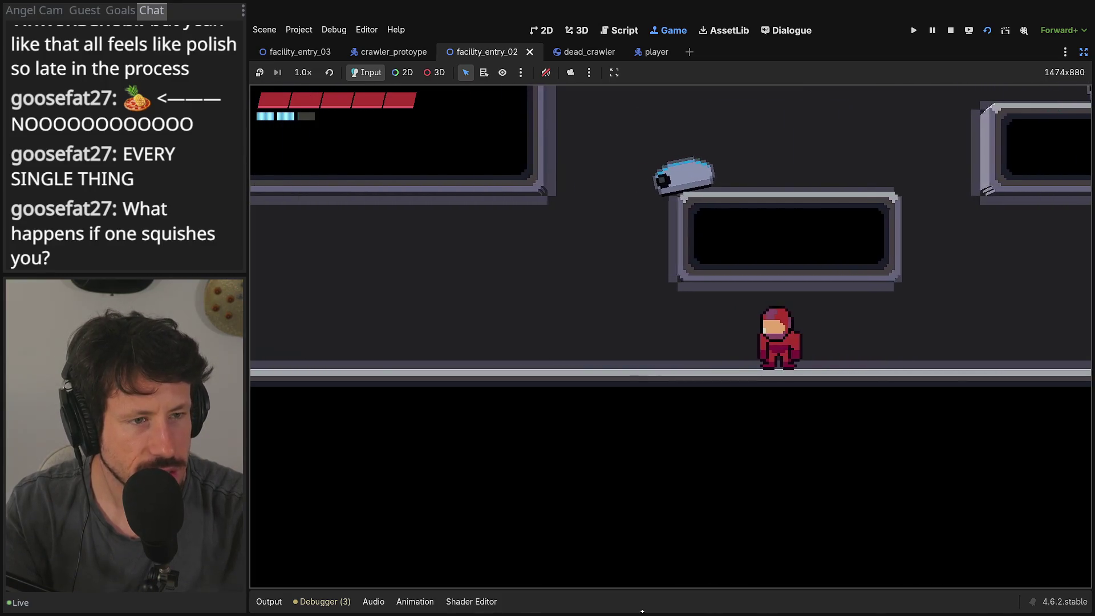
key(Right)
key(space)
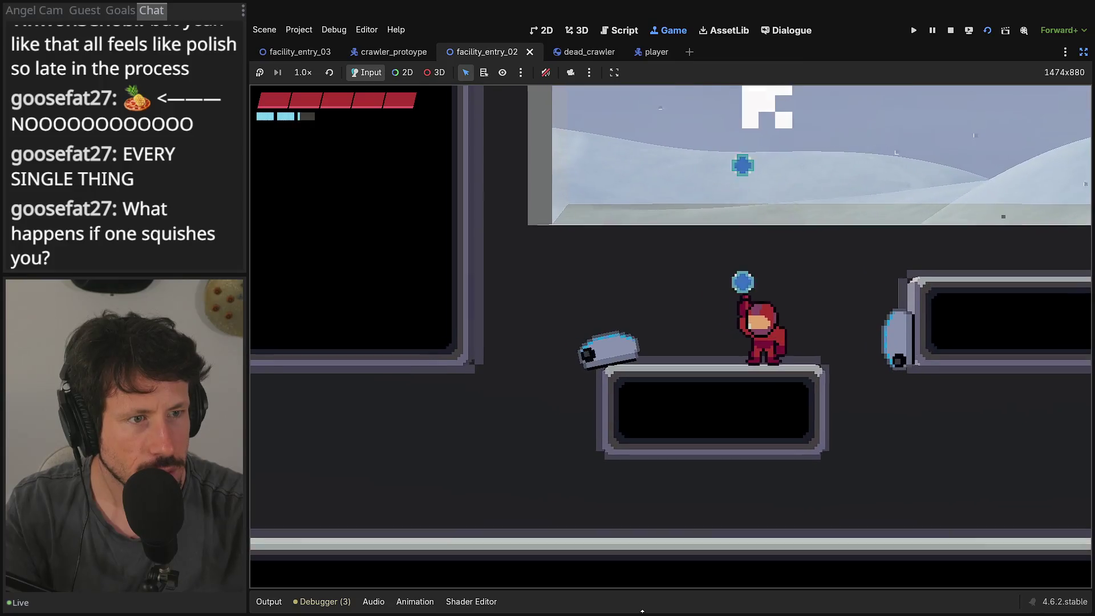
key(Right)
key(space)
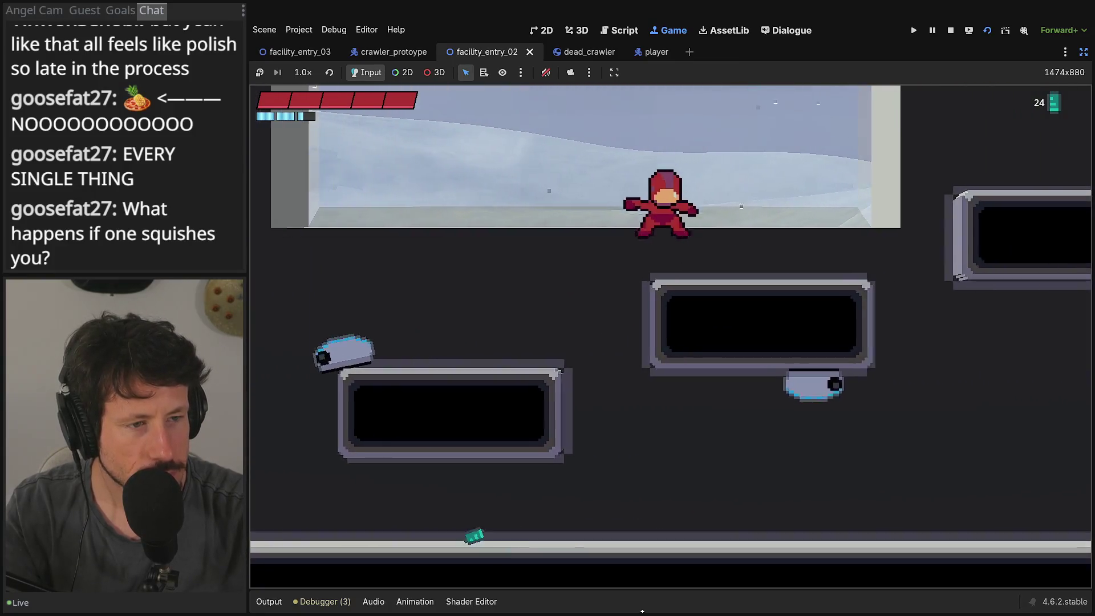
key(Right)
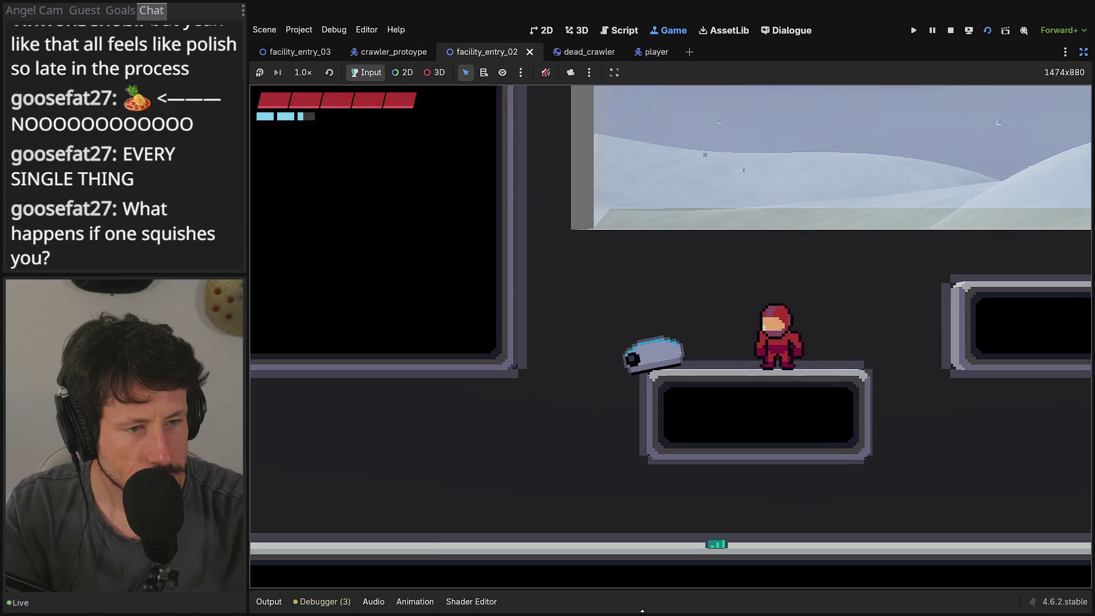
key(Right)
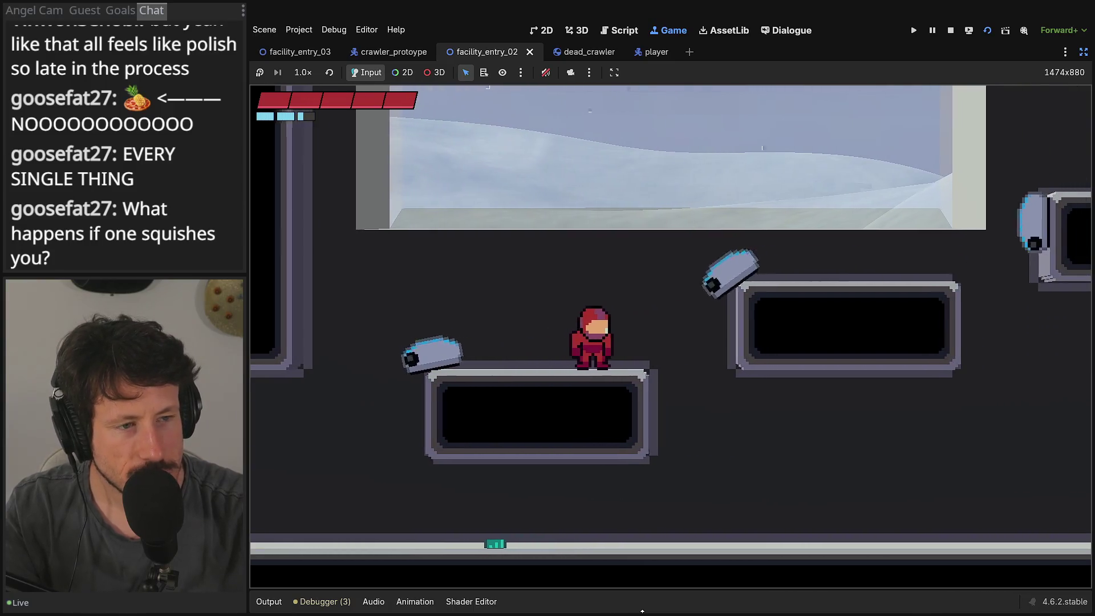